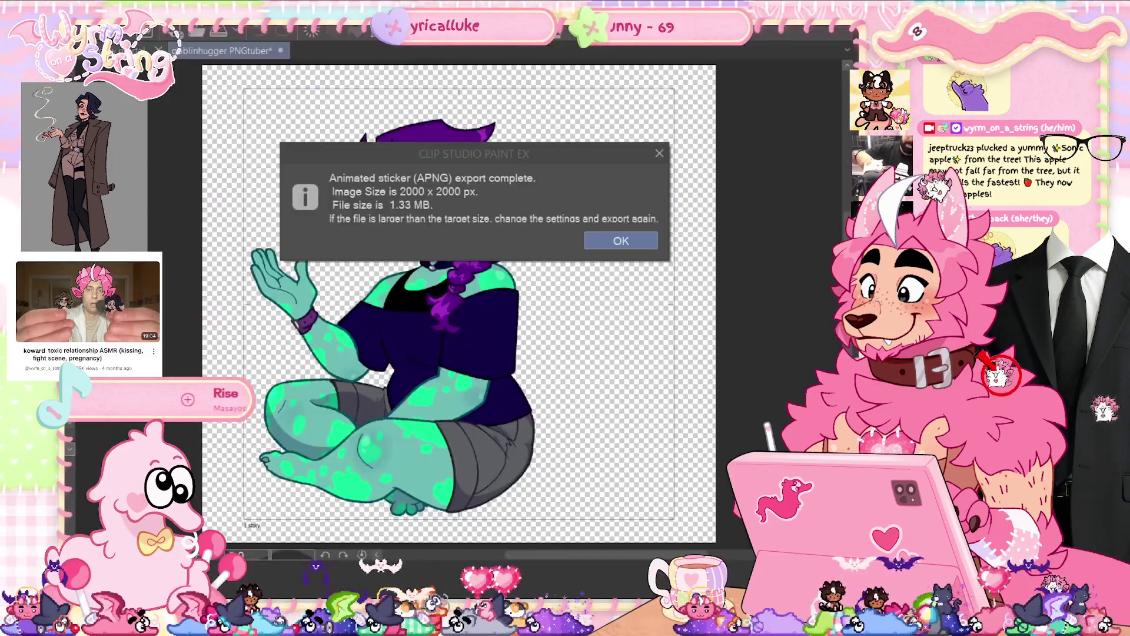
# - Start an Animated sticker (APNG) export and confirm the save location
pyautogui.press('Return')
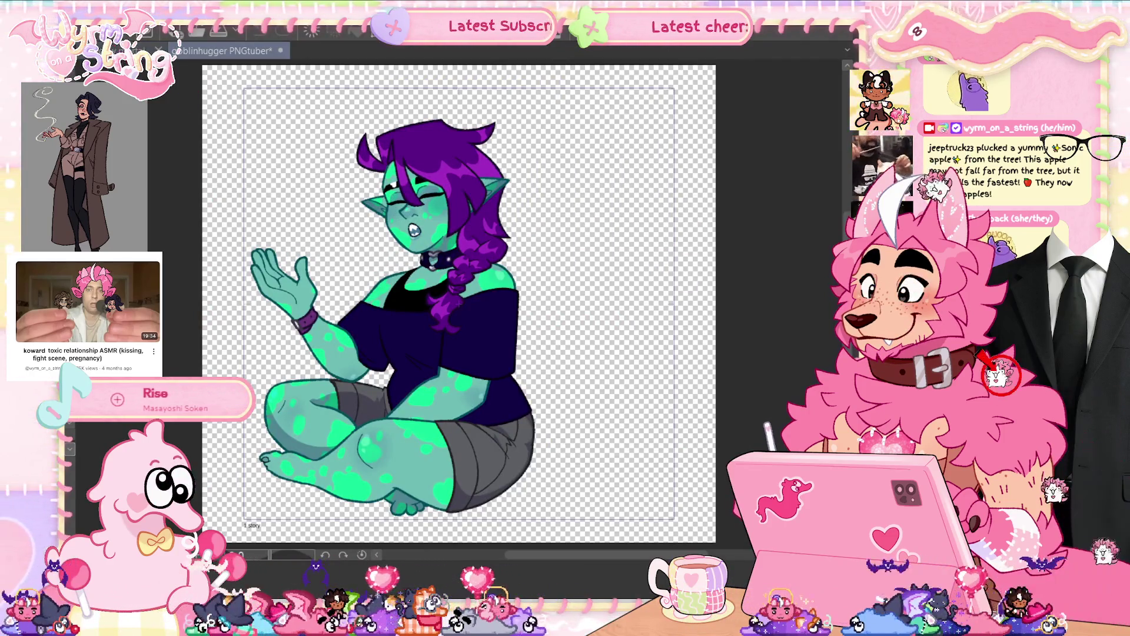
pyautogui.hotkey('alt', 'f')
pyautogui.moveTo(194, 258)
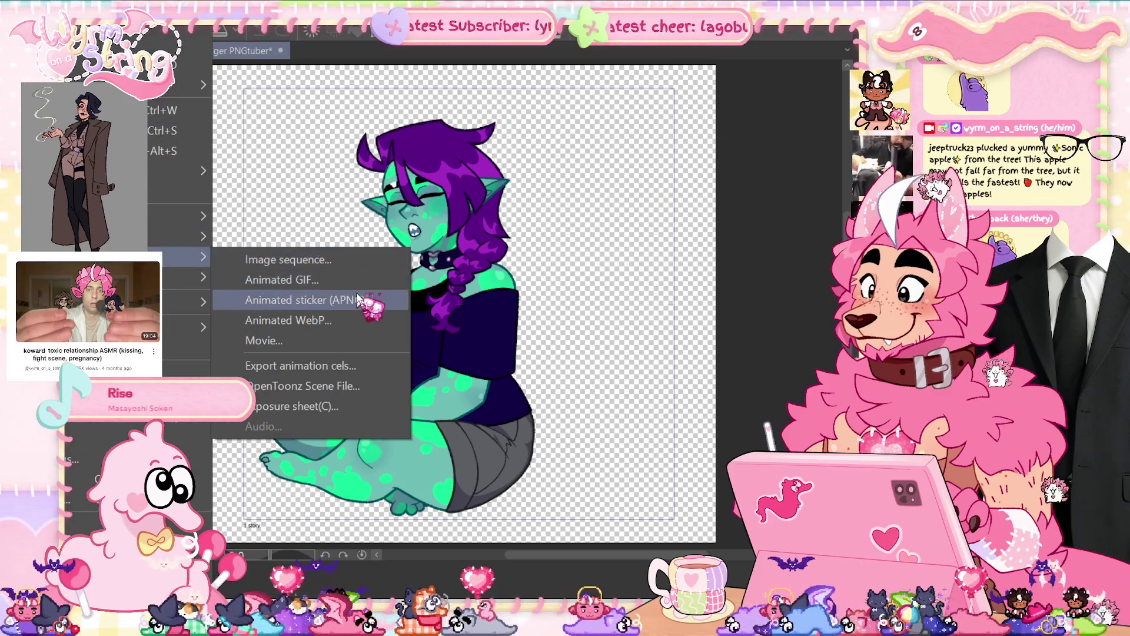
pyautogui.click(358, 296)
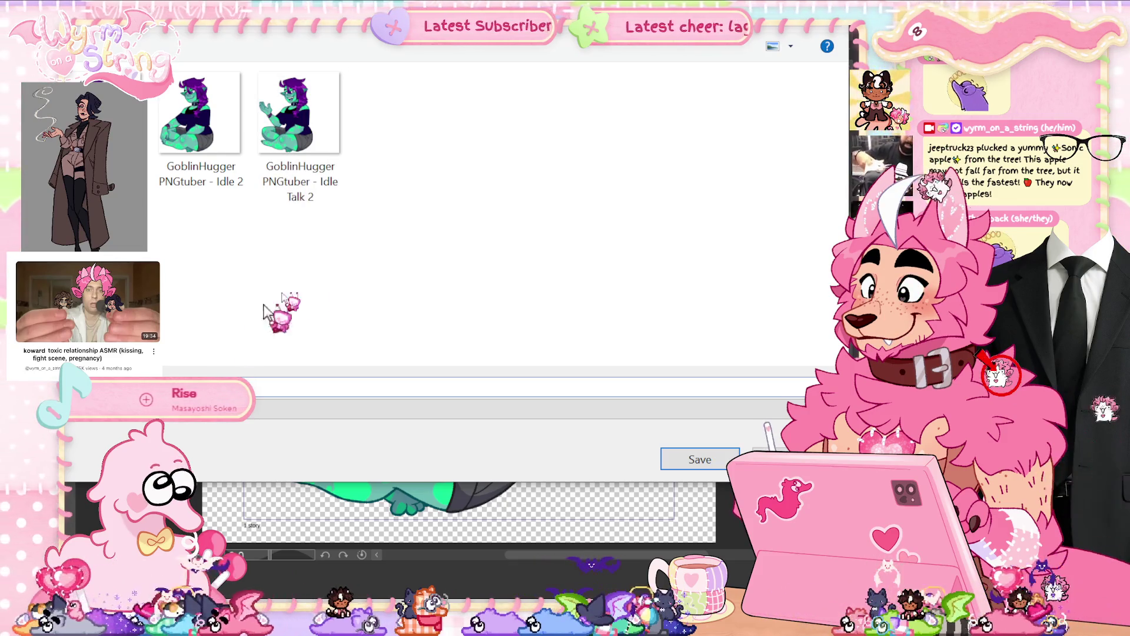
pyautogui.click(691, 458)
# - Set the export height to 2000 px, finish the export, and preview the animation
pyautogui.doubleClick(358, 160)
pyautogui.write('2000')
pyautogui.click(568, 158)
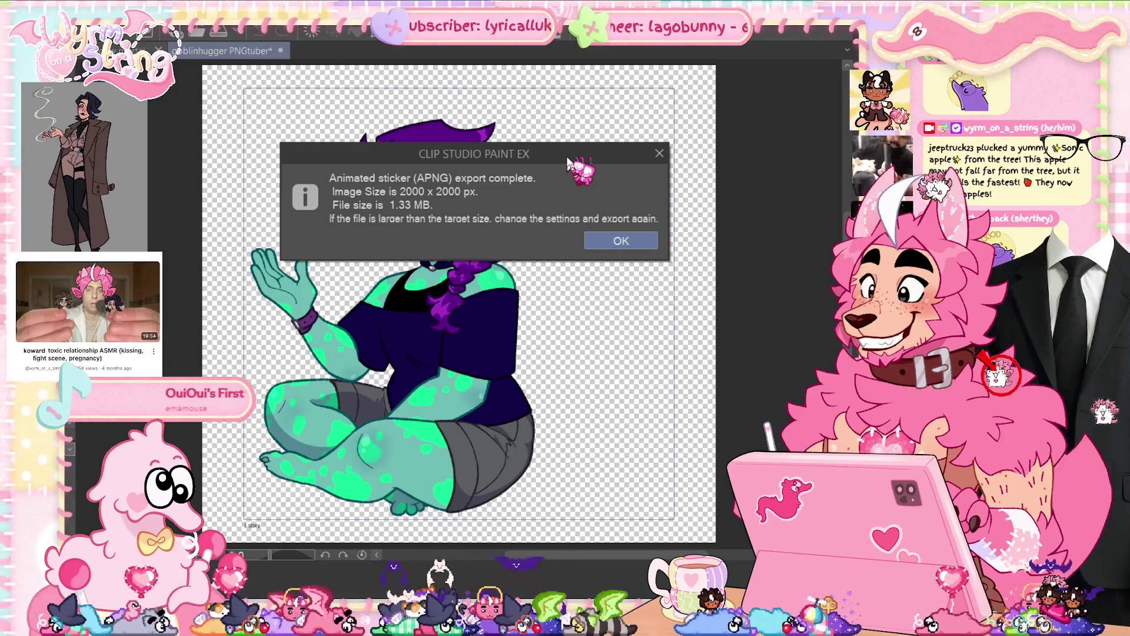
pyautogui.click(625, 241)
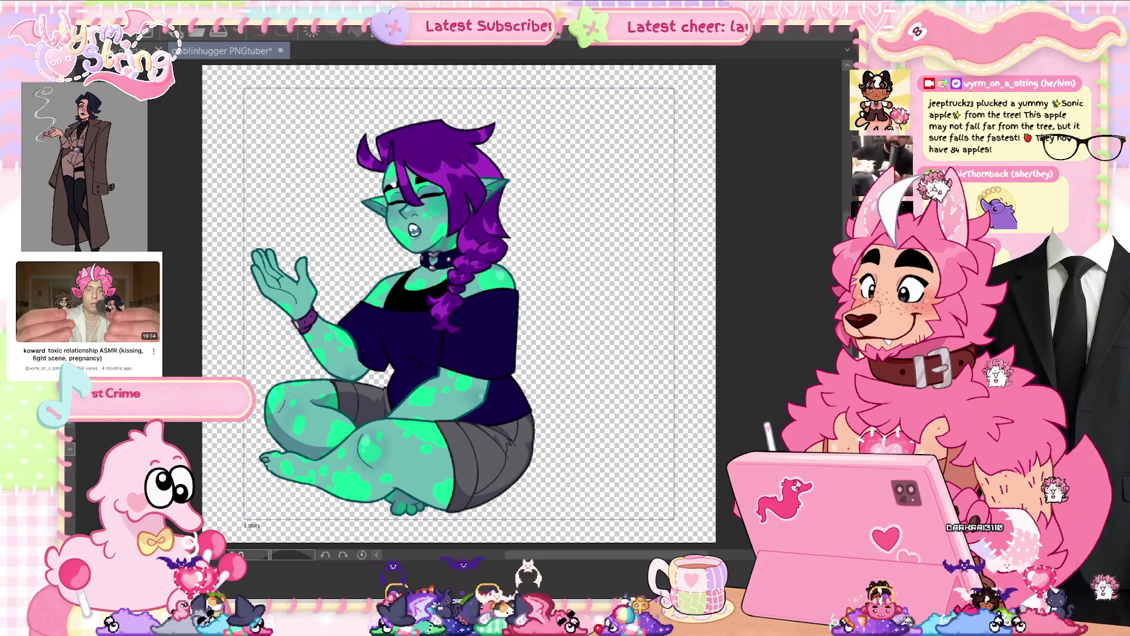
pyautogui.press('space')
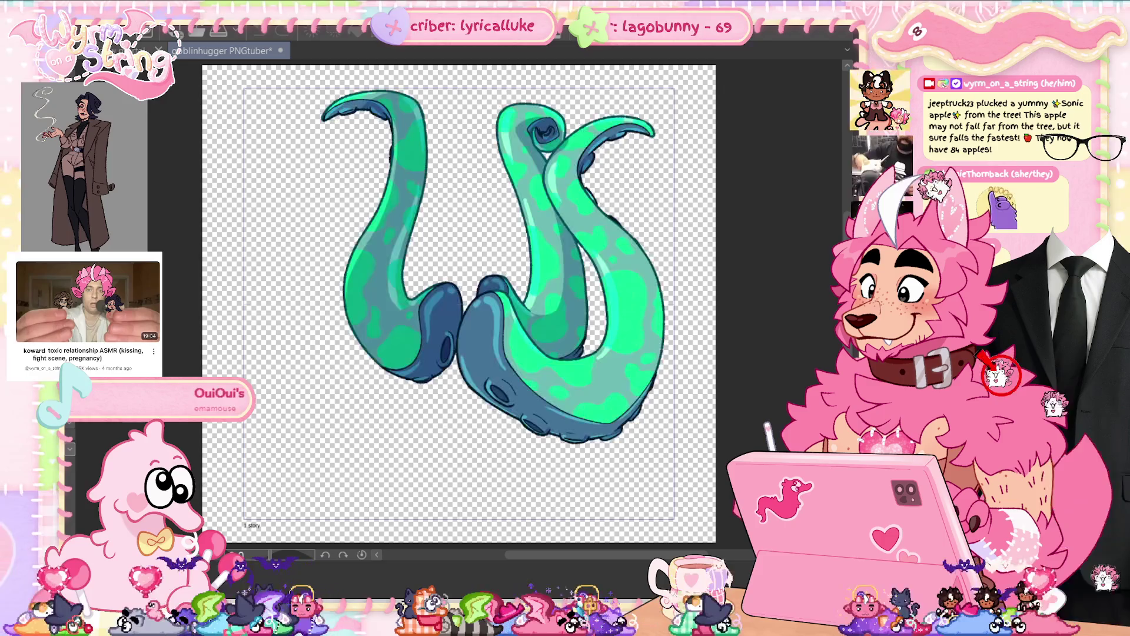
# - Toggle the animation timeline on and off to check it
pyautogui.press('F4')
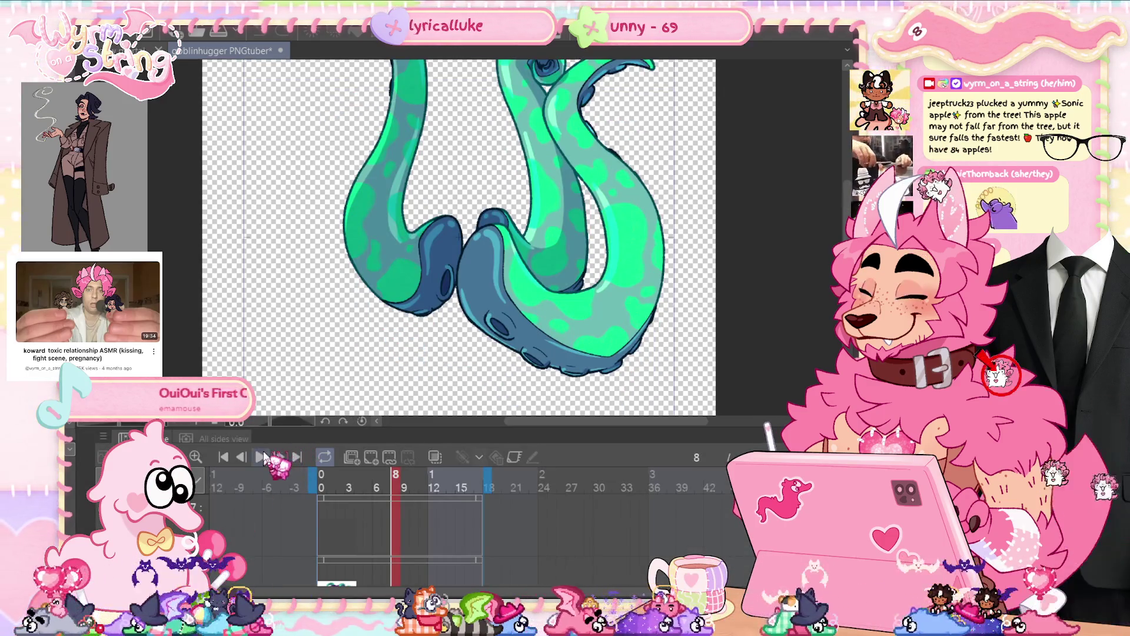
pyautogui.press('F4')
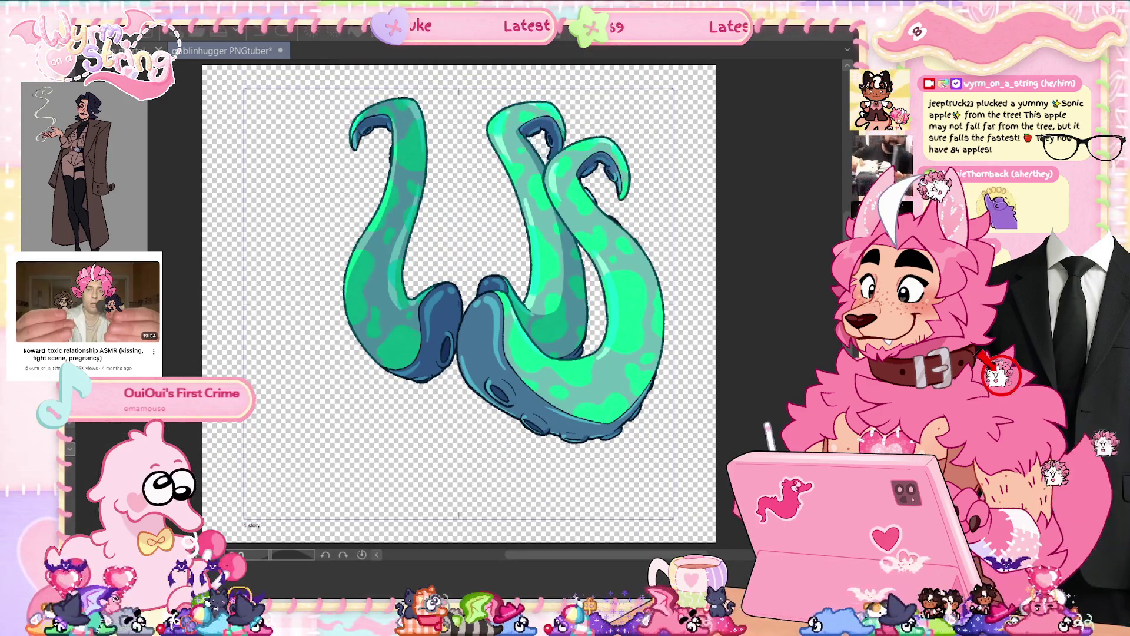
pyautogui.press('F4')
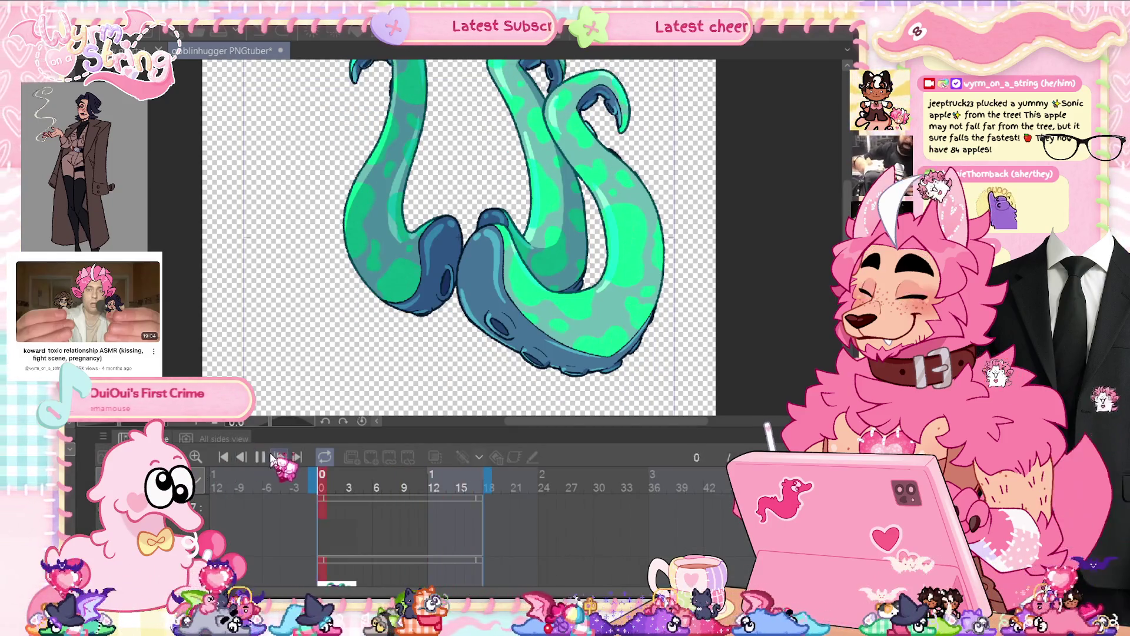
pyautogui.press('F4')
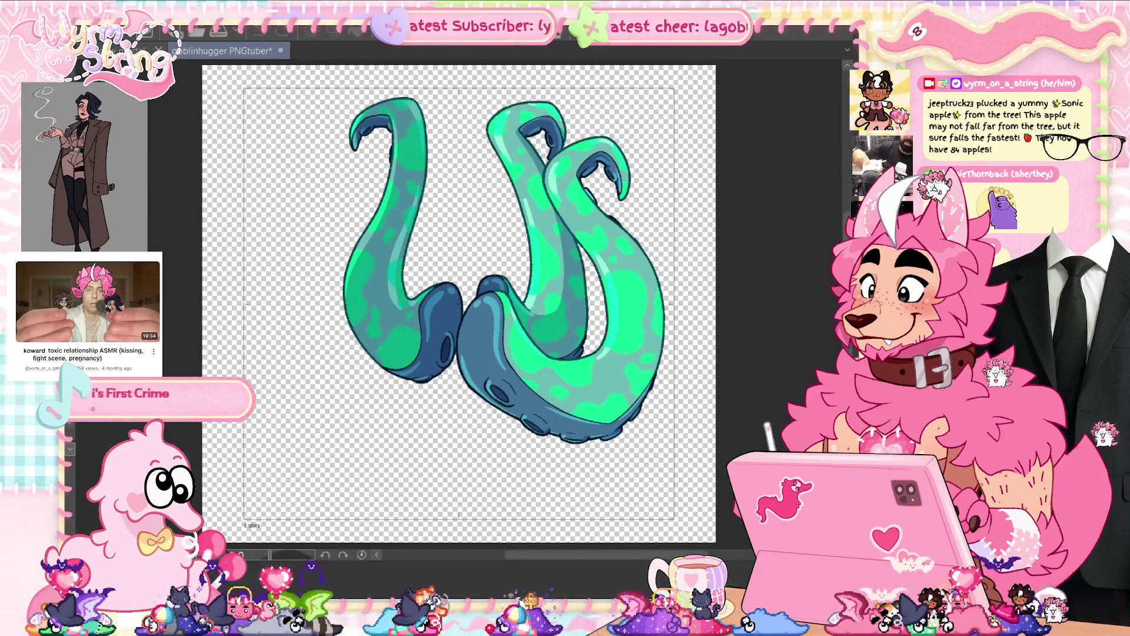
# - Start an APNG sticker export and create a new 'Tentacles' folder as its destination
pyautogui.click(73, 13)
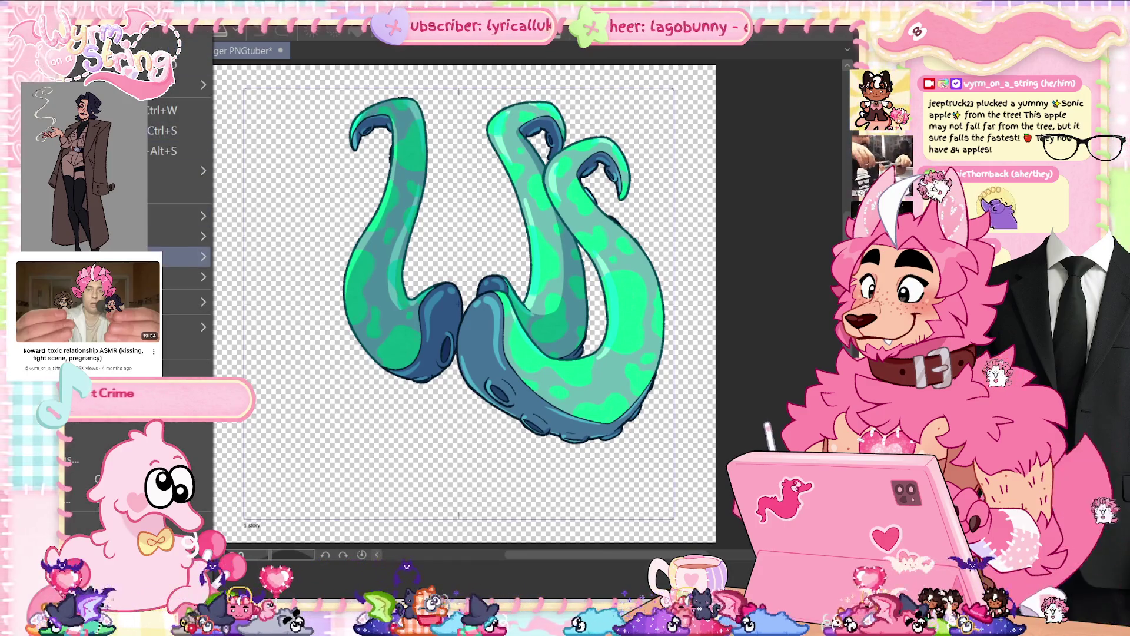
pyautogui.moveTo(177, 256)
pyautogui.click(308, 300)
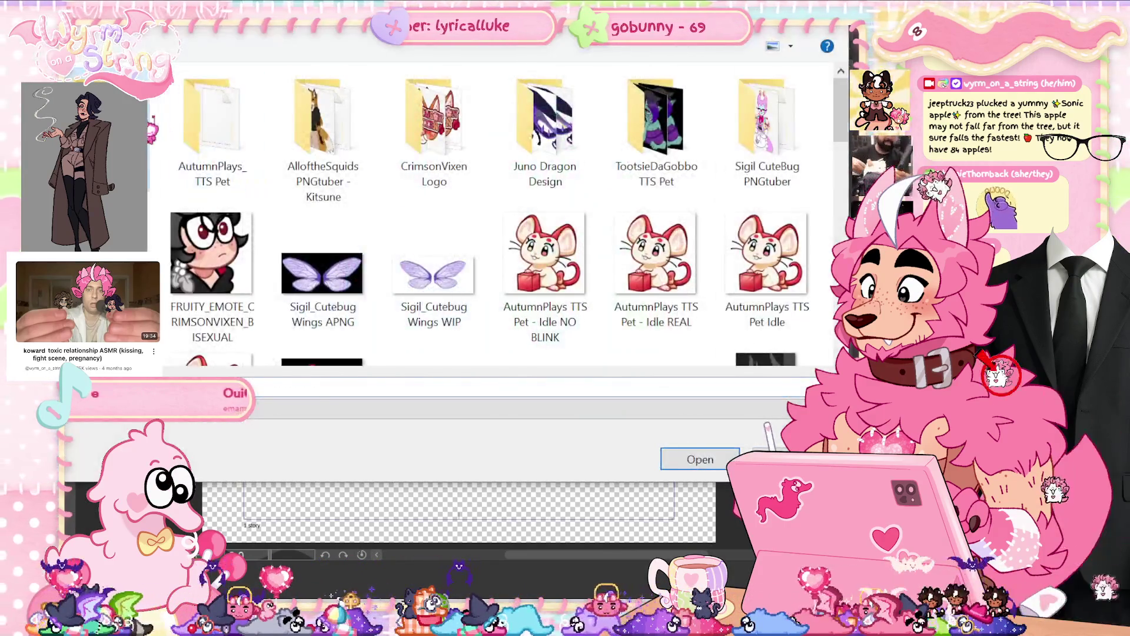
pyautogui.rightClick(213, 255)
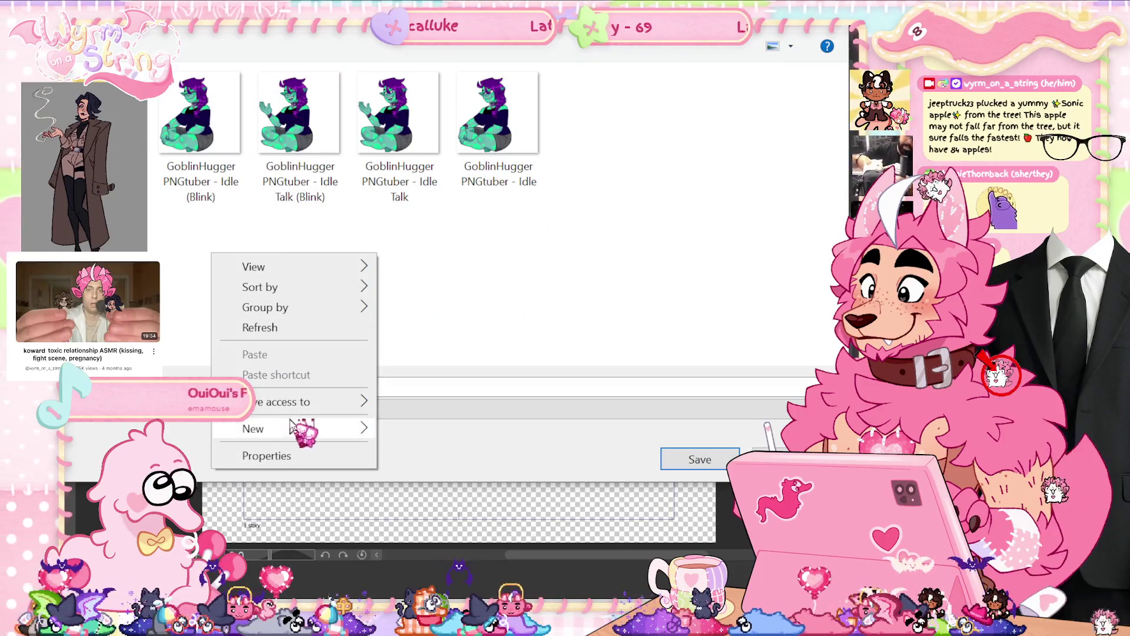
pyautogui.moveTo(303, 428)
pyautogui.click(421, 197)
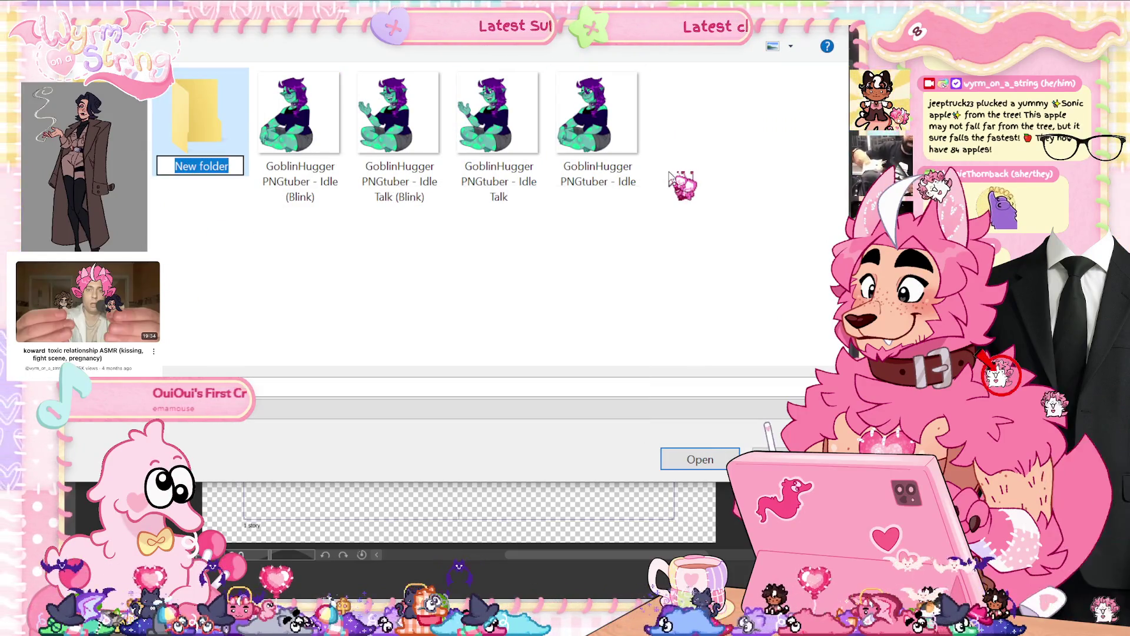
pyautogui.write('Tentacles')
pyautogui.press('Return')
pyautogui.doubleClick(223, 134)
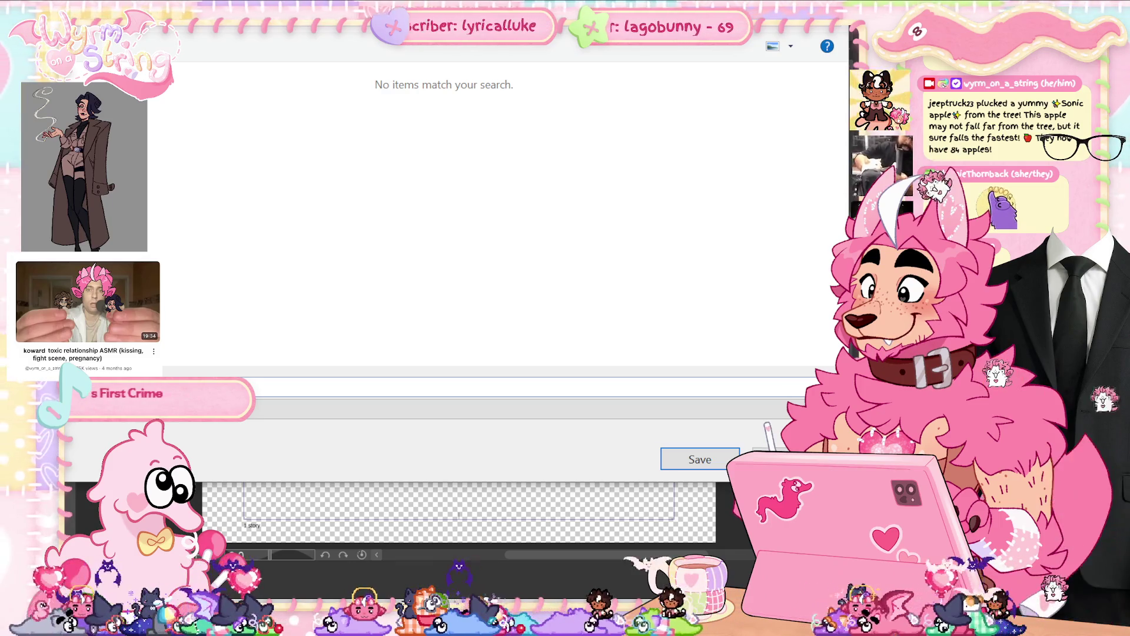
# - Save the sticker there at 2000 px height and dismiss the completion message
pyautogui.press('Return')
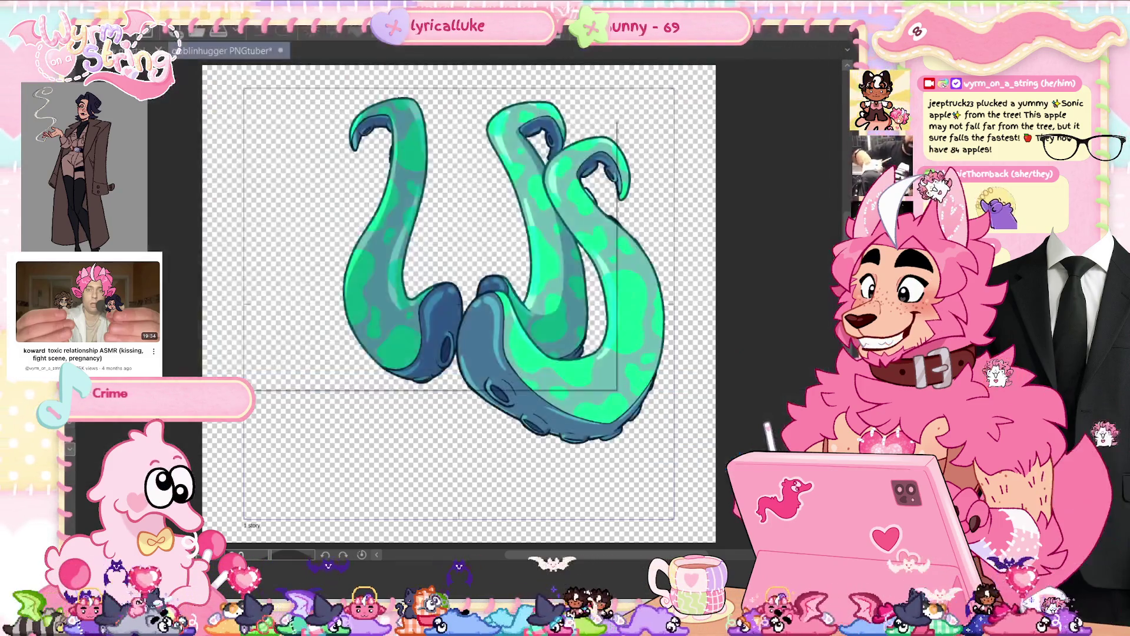
pyautogui.write('2')
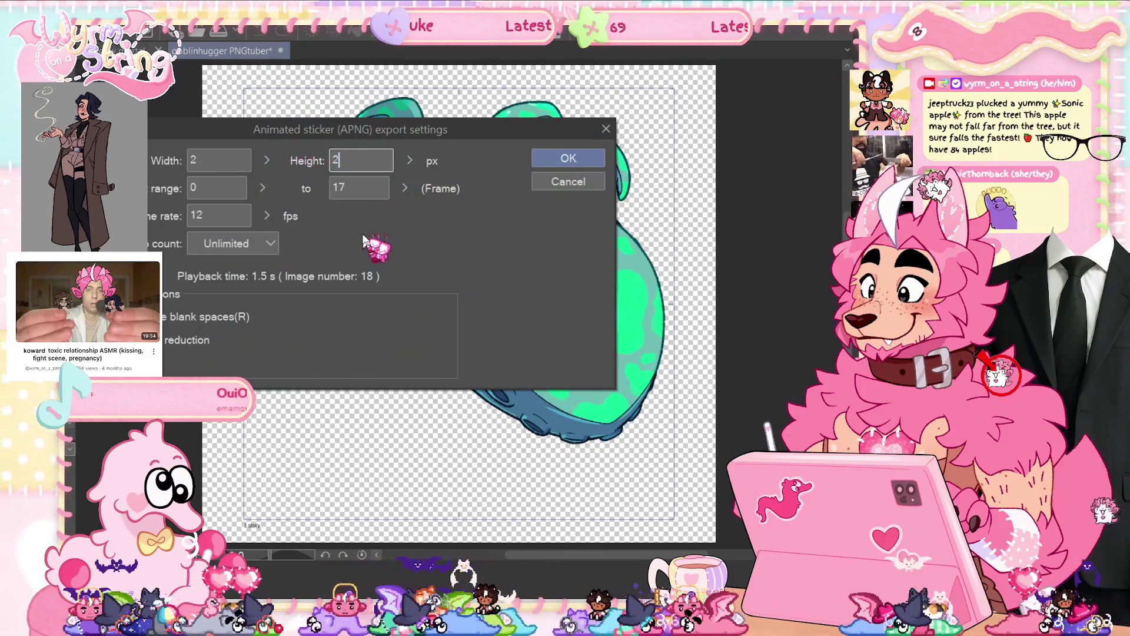
pyautogui.write('000')
pyautogui.click(571, 160)
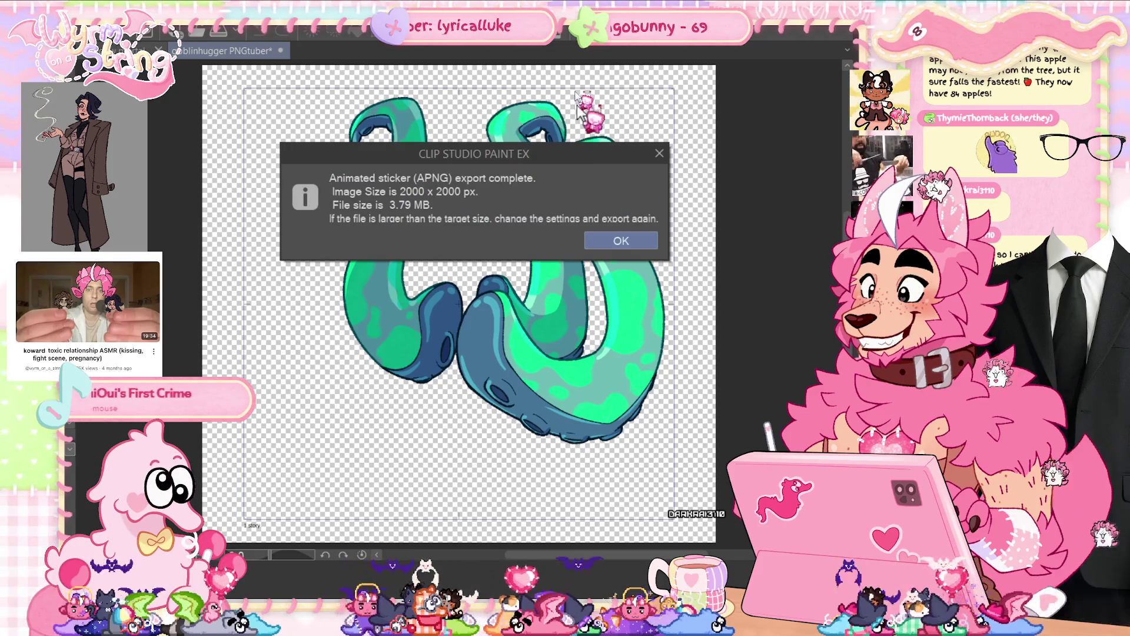
pyautogui.click(623, 242)
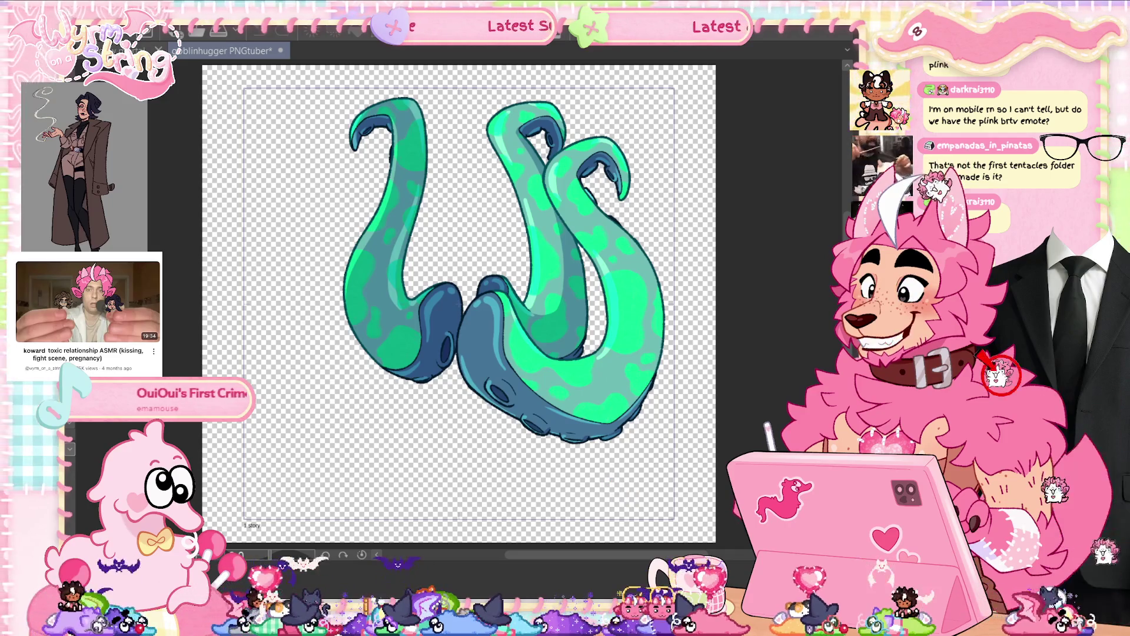
# - Save the tentacle emote project with Ctrl+S
pyautogui.hotkey('ctrl', 's')
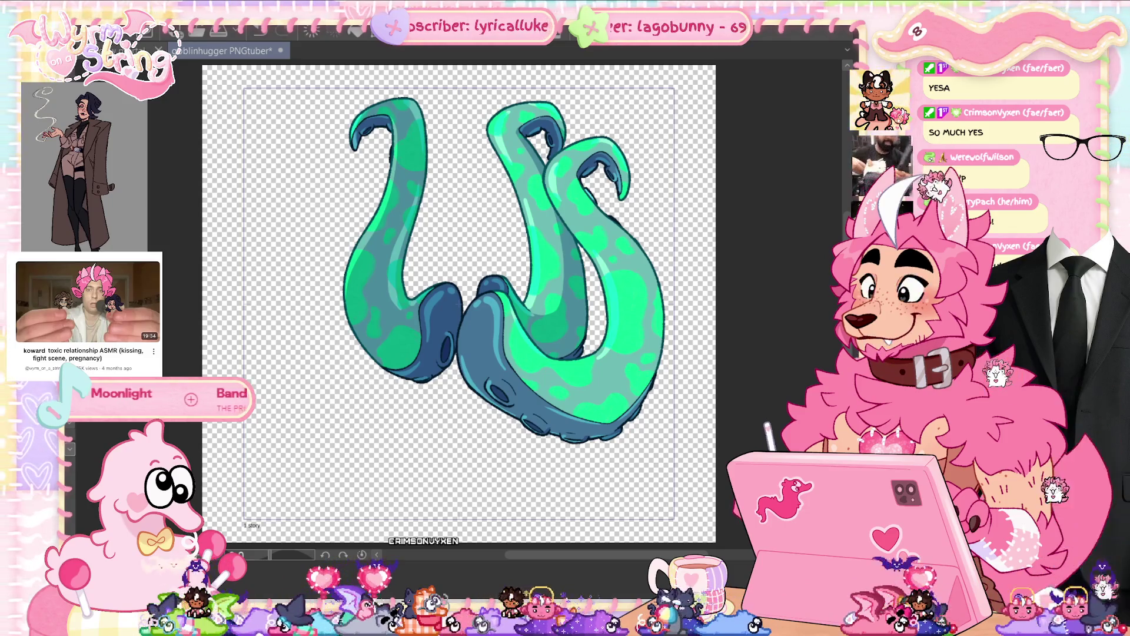
# - Show the animation timeline and move to frame 3 showing drawing 1a
pyautogui.click(387, 546)
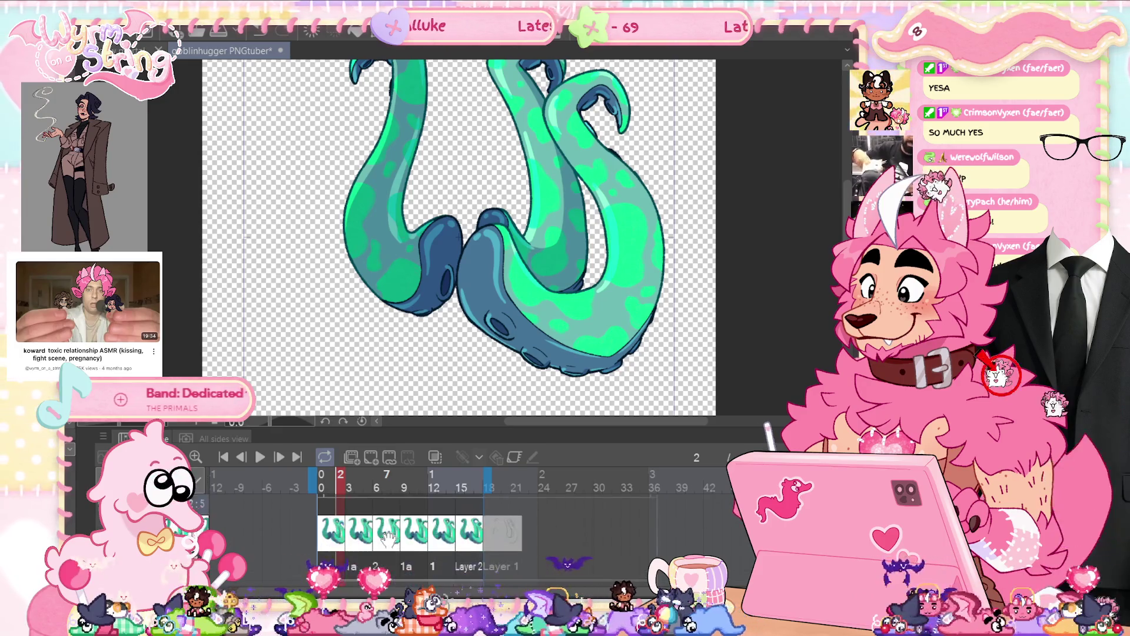
pyautogui.moveTo(344, 533)
pyautogui.mouseDown()
pyautogui.moveTo(387, 533)
pyautogui.moveTo(323, 533)
pyautogui.mouseUp()
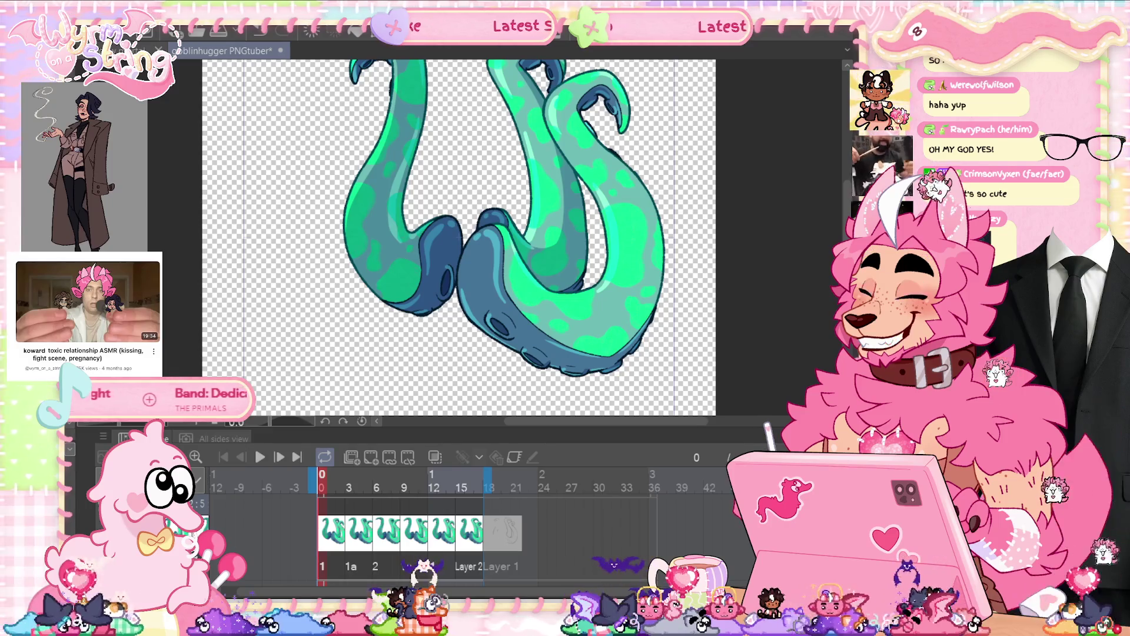
pyautogui.click(349, 480)
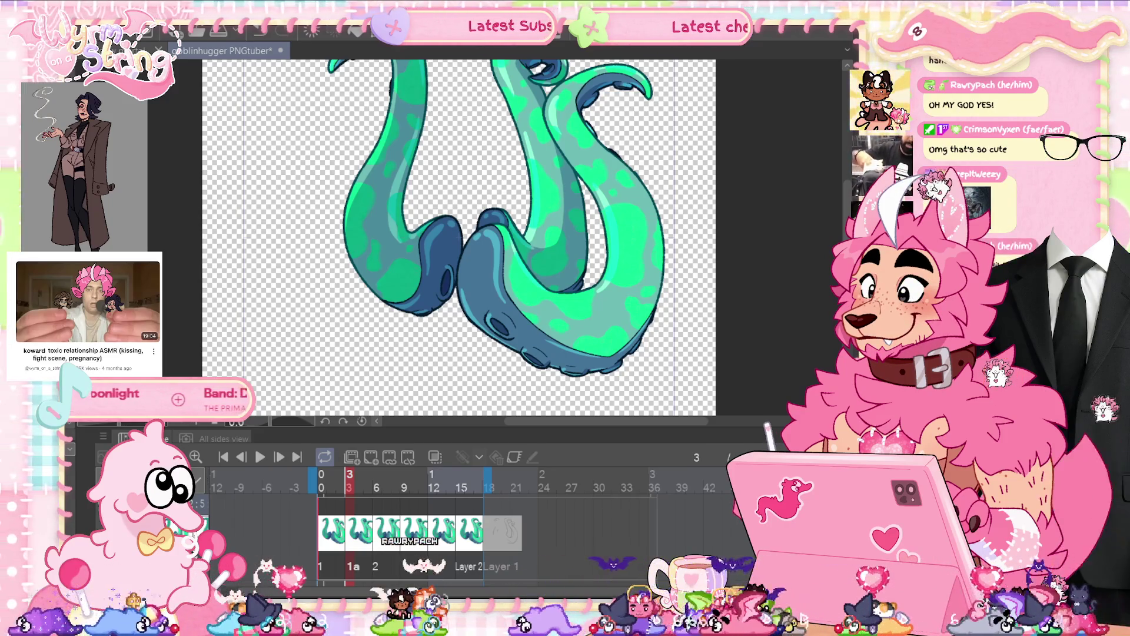
# - Delete the extra layer, save the project, and go to frame 6
pyautogui.press('Delete')
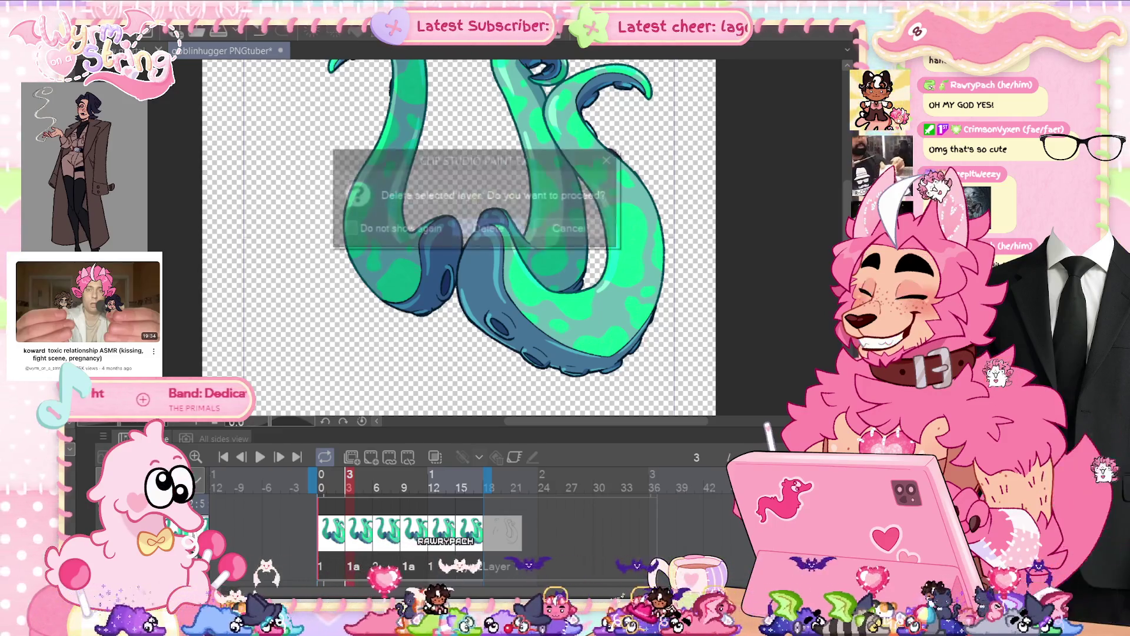
pyautogui.click(494, 228)
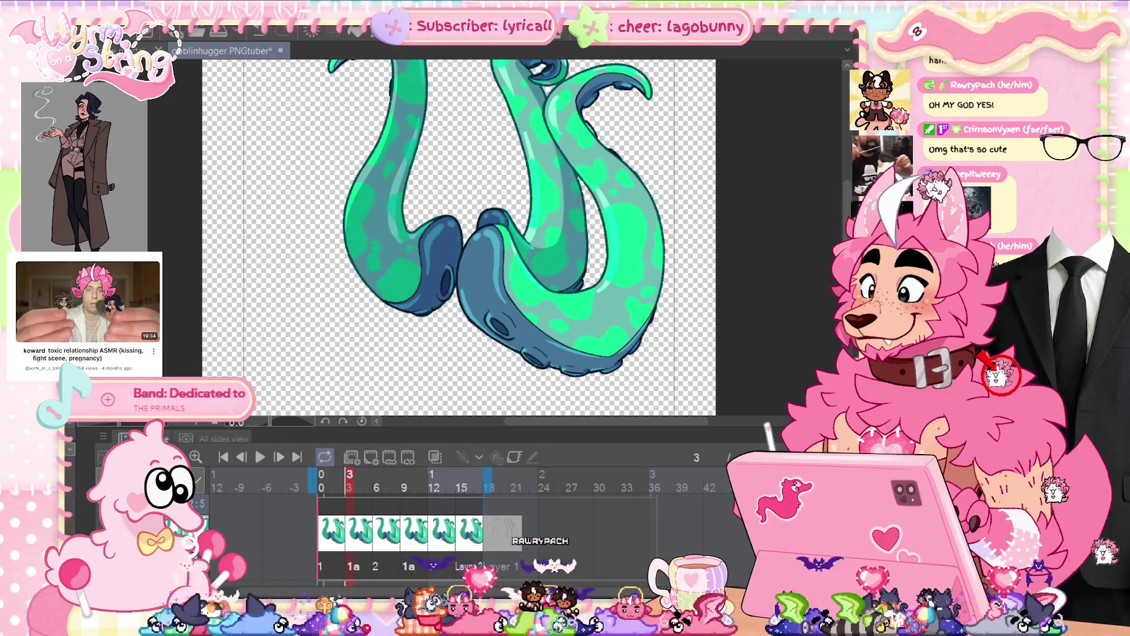
pyautogui.hotkey('ctrl', 's')
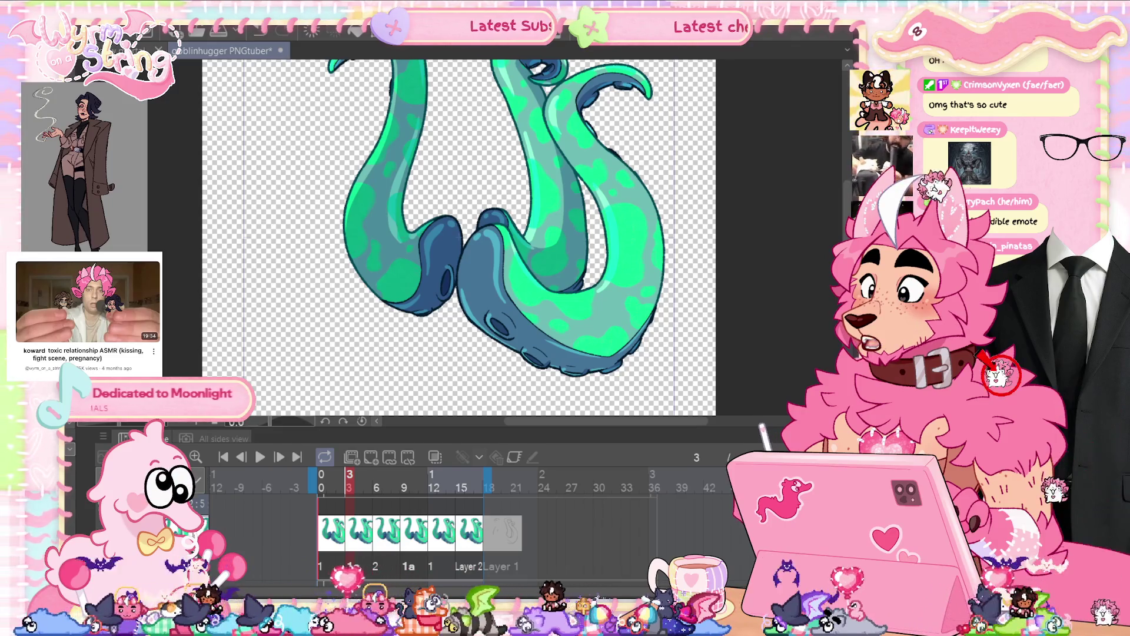
pyautogui.click(377, 479)
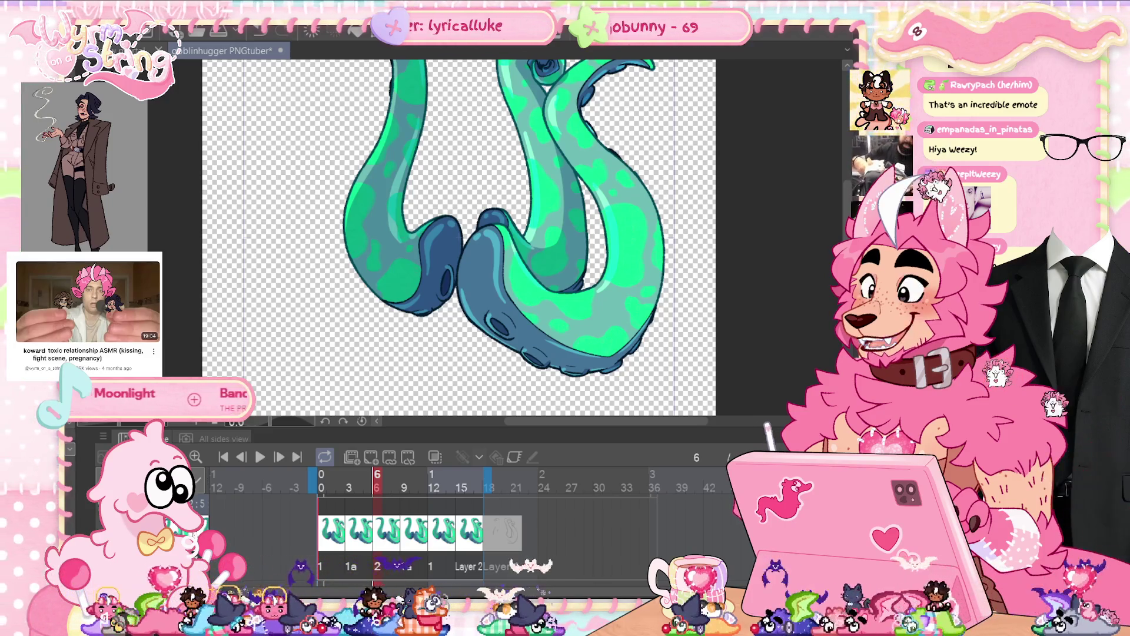
# - Delete two unneeded animation layers
pyautogui.press('Delete')
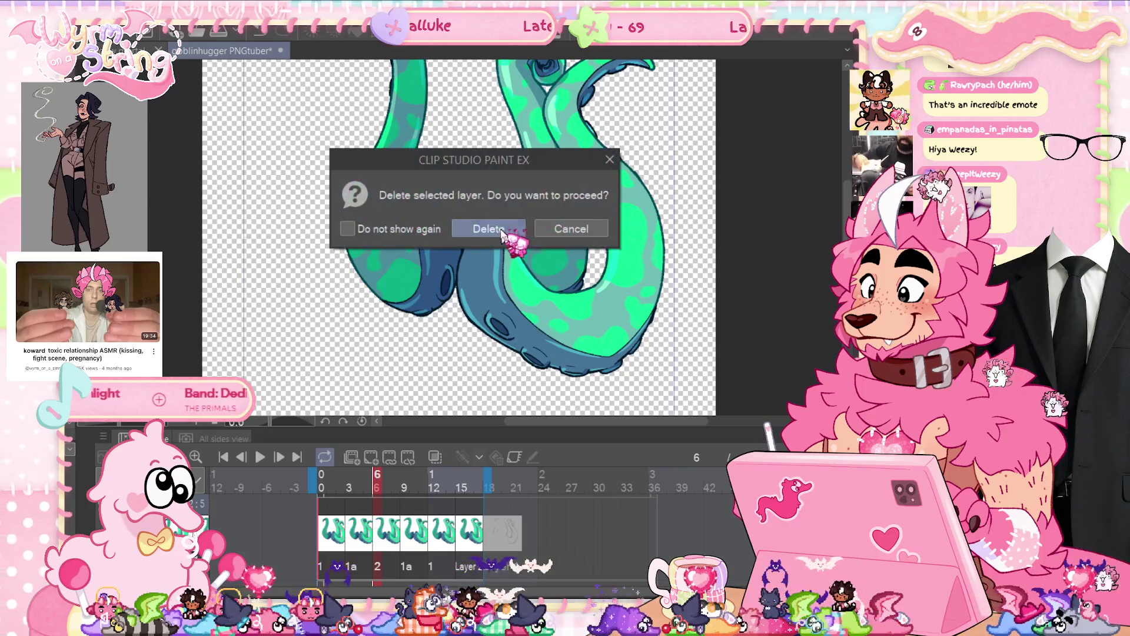
pyautogui.click(492, 228)
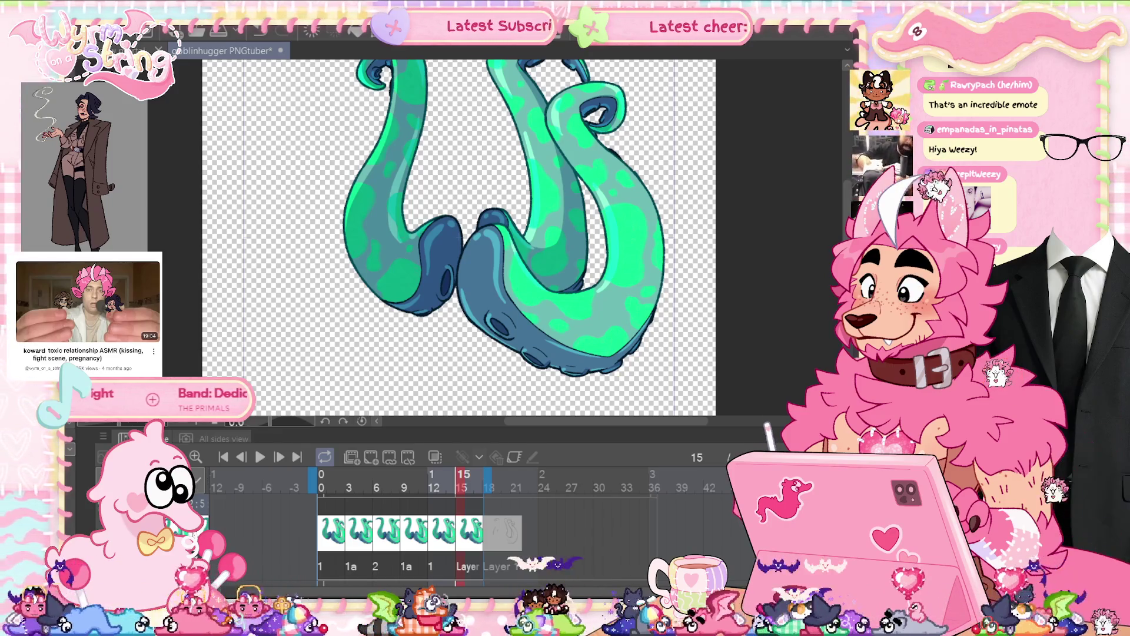
pyautogui.press('Delete')
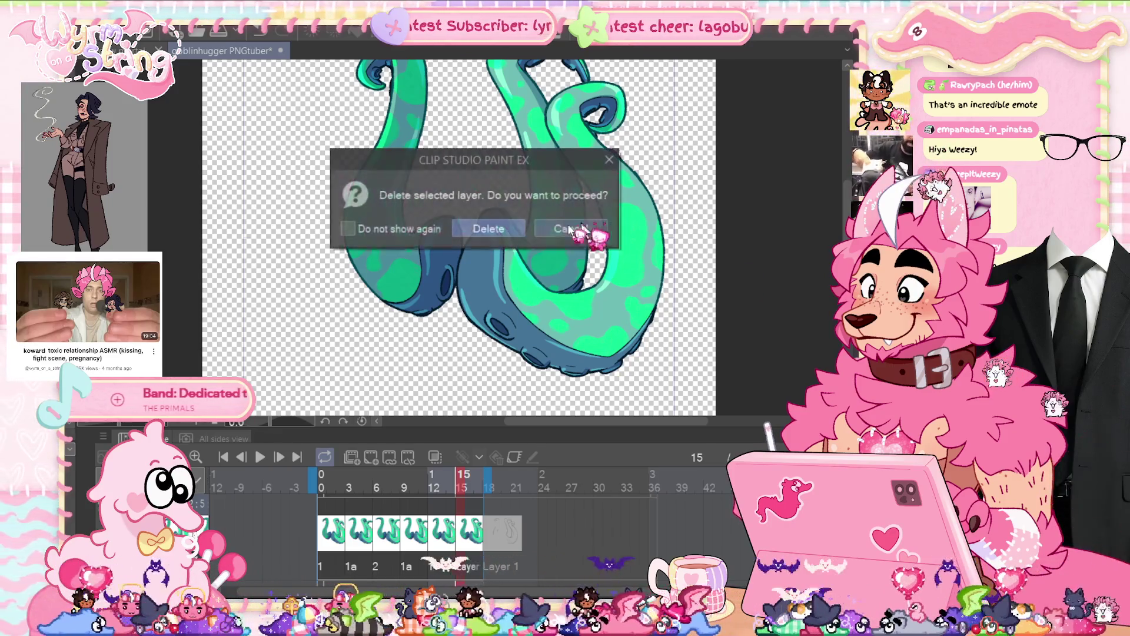
pyautogui.click(517, 228)
# - Save the file, play the animation, and hide the panels to view the full frame
pyautogui.hotkey('ctrl', 's')
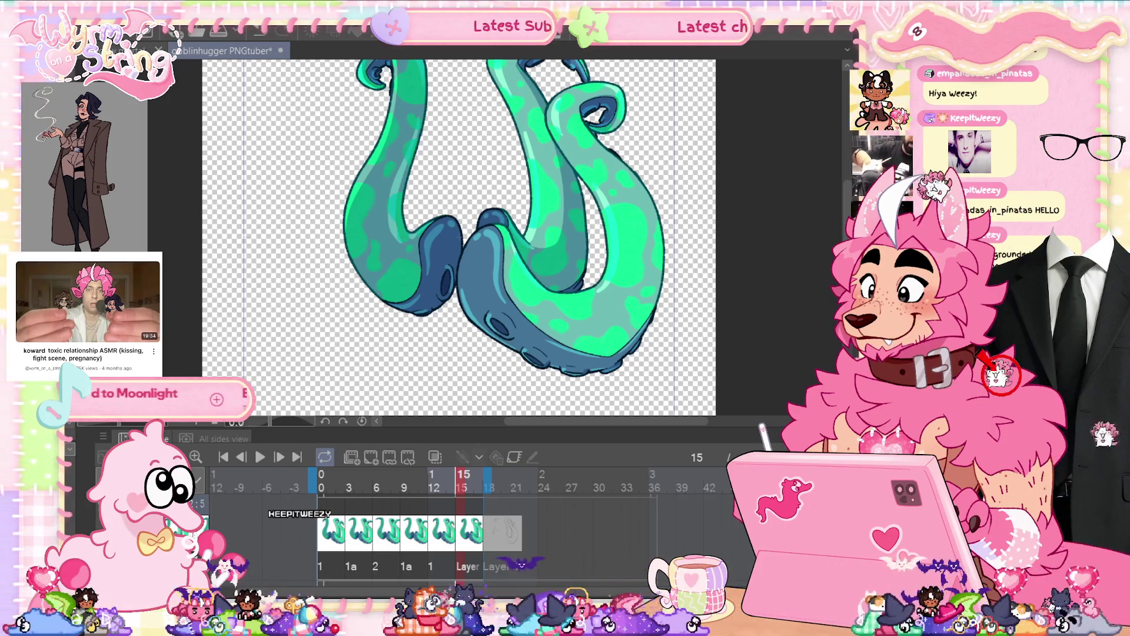
pyautogui.press('space')
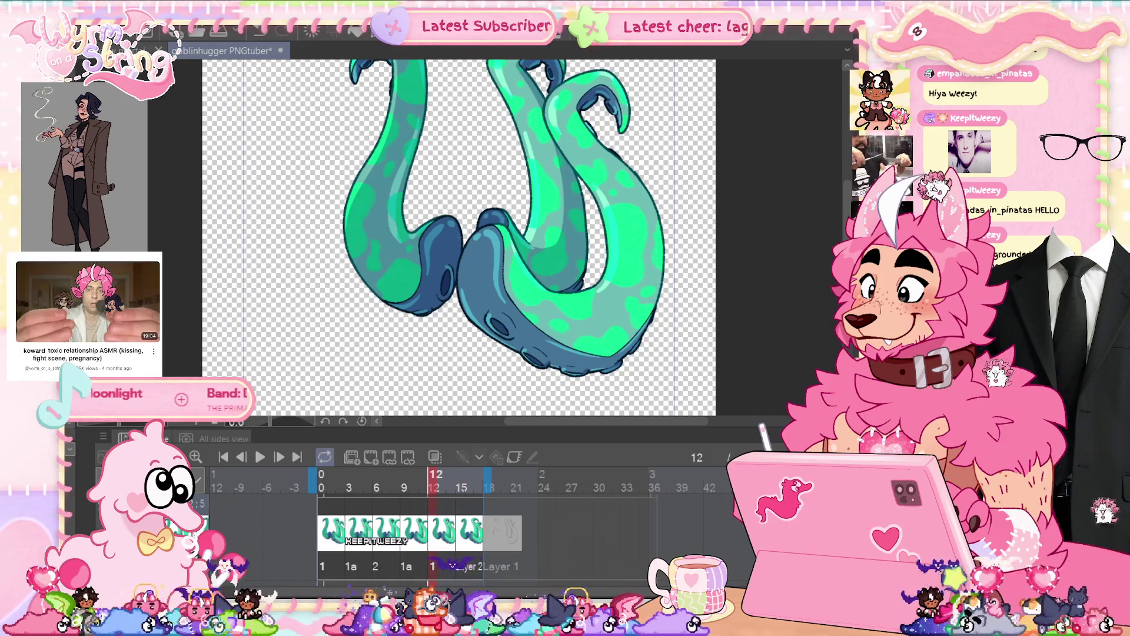
pyautogui.press('Tab')
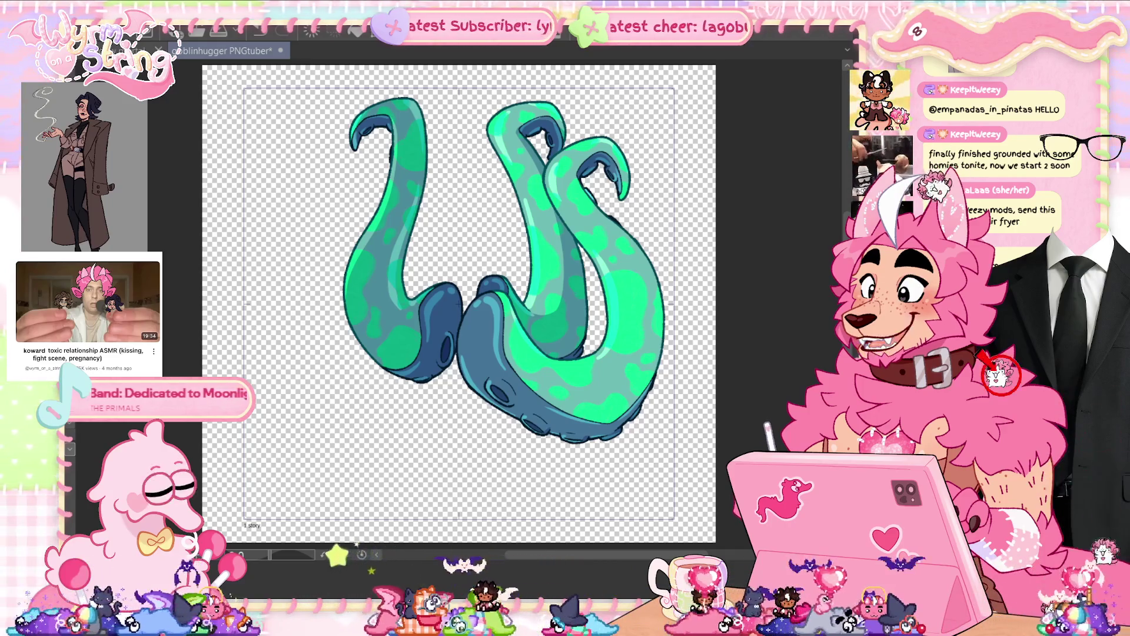
# - Save, then lasso and erase the upper part of the middle tentacle
pyautogui.hotkey('ctrl', 's')
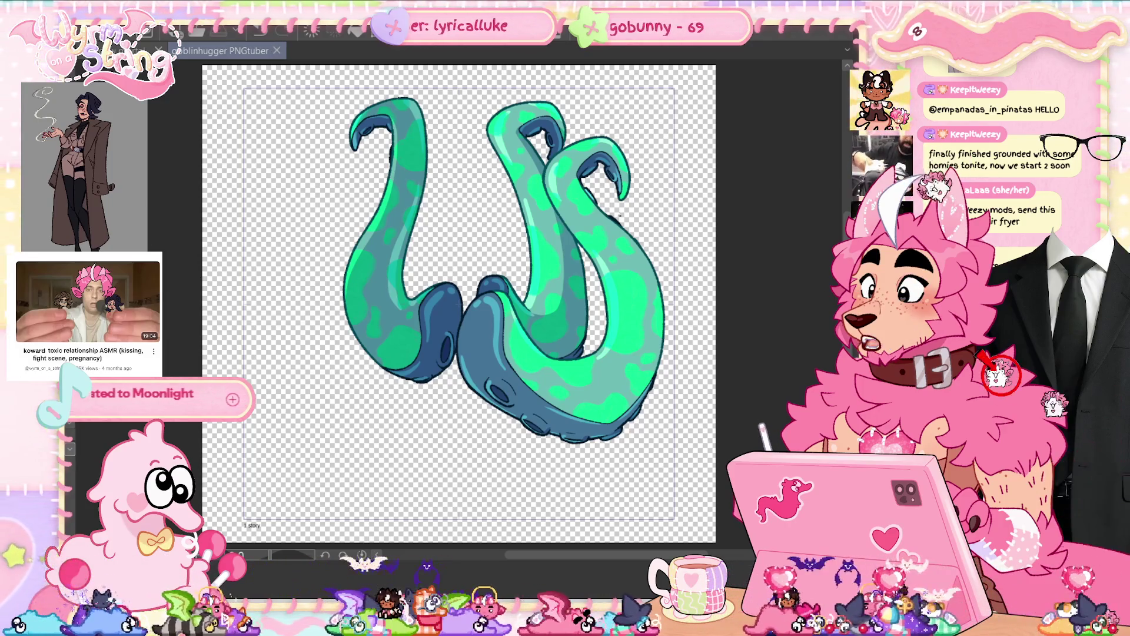
pyautogui.scroll(3, 543, 95)
pyautogui.scroll(2, 600, 183)
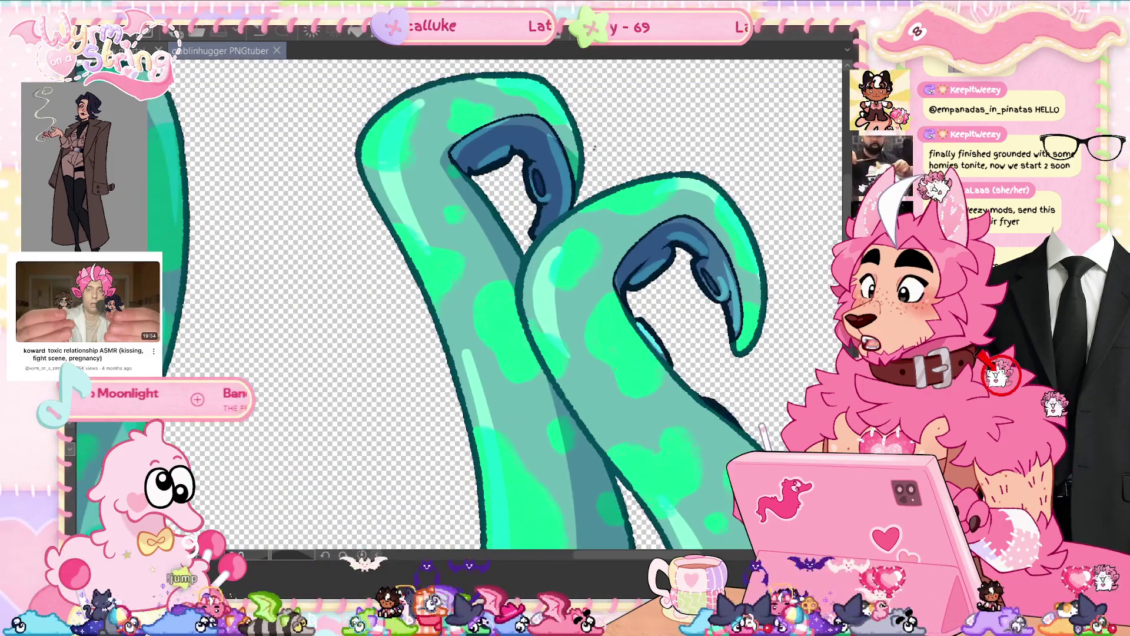
pyautogui.moveTo(602, 175)
pyautogui.mouseDown()
pyautogui.moveTo(518, 253)
pyautogui.moveTo(328, 179)
pyautogui.moveTo(595, 117)
pyautogui.mouseUp()
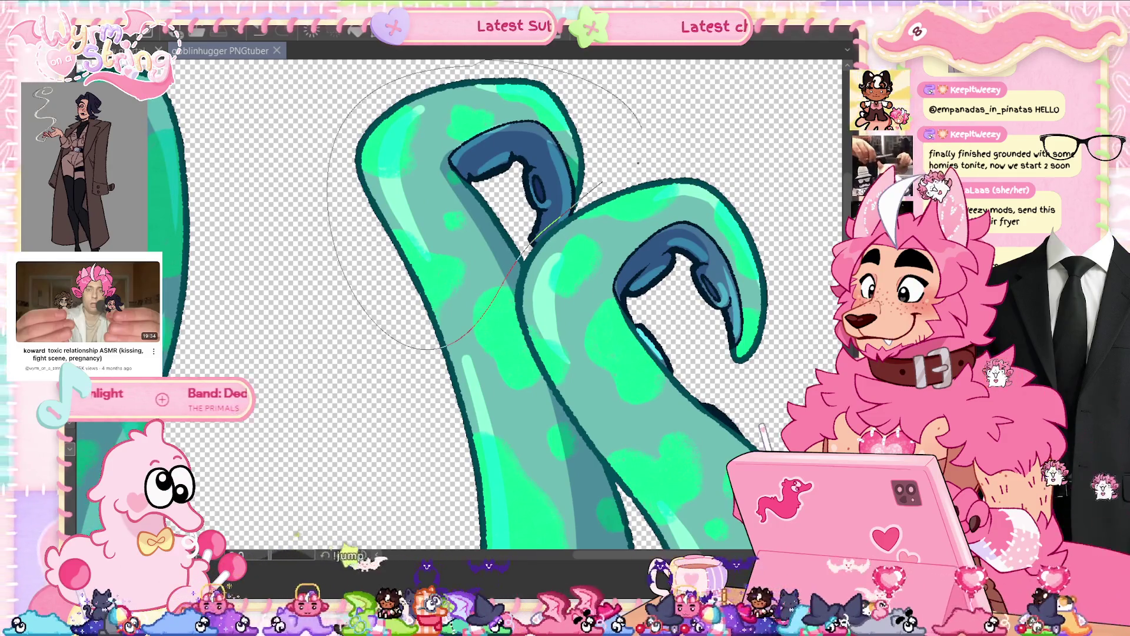
pyautogui.press('Delete')
# - Lasso and erase the remaining lower section of the middle tentacle
pyautogui.scroll(-3, 592, 229)
pyautogui.moveTo(525, 206)
pyautogui.mouseDown()
pyautogui.moveTo(565, 238)
pyautogui.moveTo(625, 469)
pyautogui.mouseUp()
pyautogui.moveTo(521, 479); pyautogui.dragTo(424, 400)
pyautogui.press('Delete')
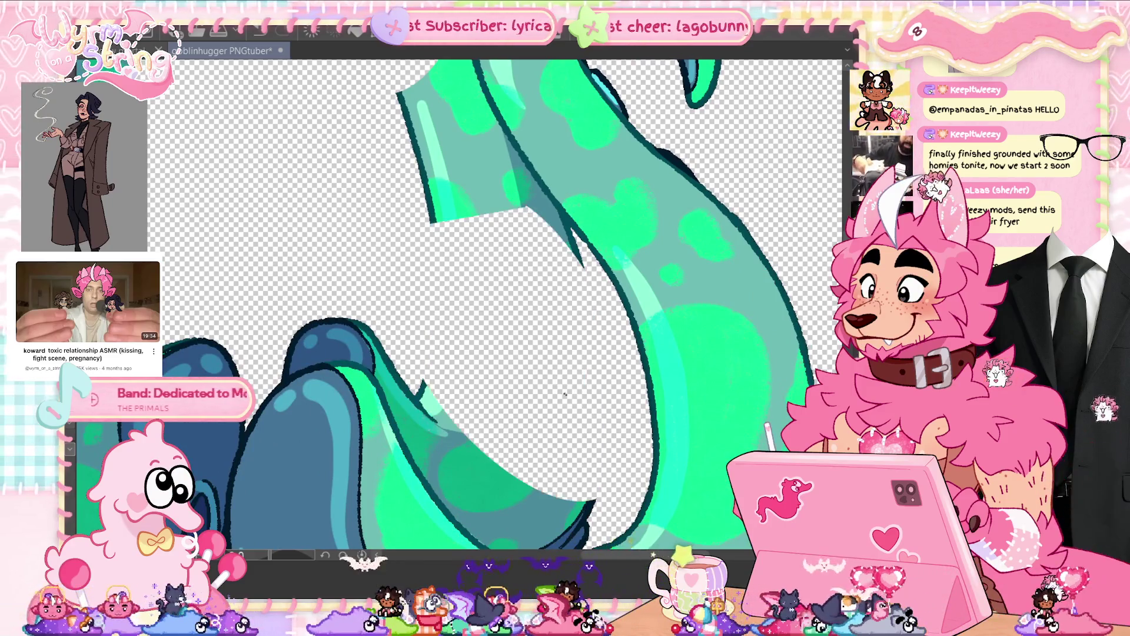
pyautogui.scroll(-2, 603, 406)
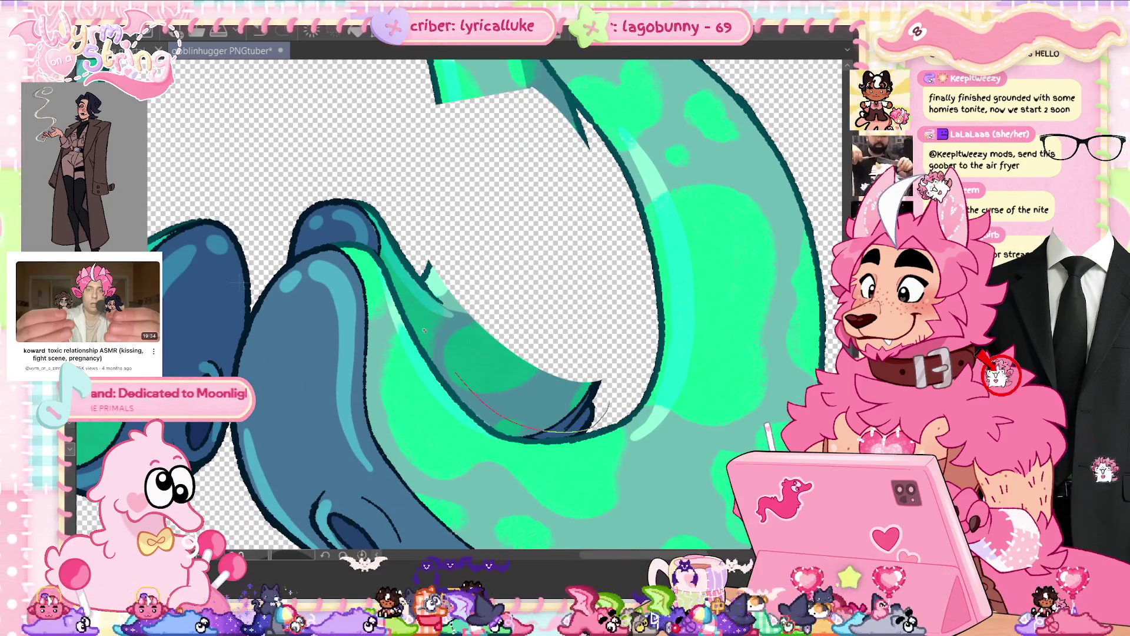
pyautogui.press('Delete')
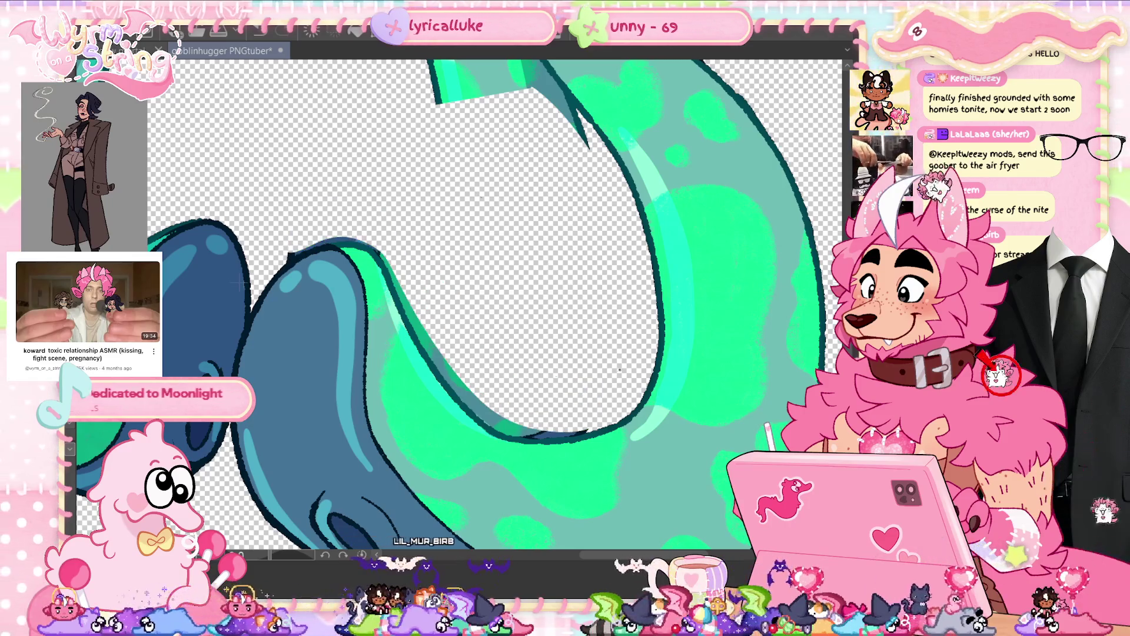
# - Add a dark outline on the blue tentacle's edge, then fit and straighten the view
pyautogui.scroll(2, 494, 307)
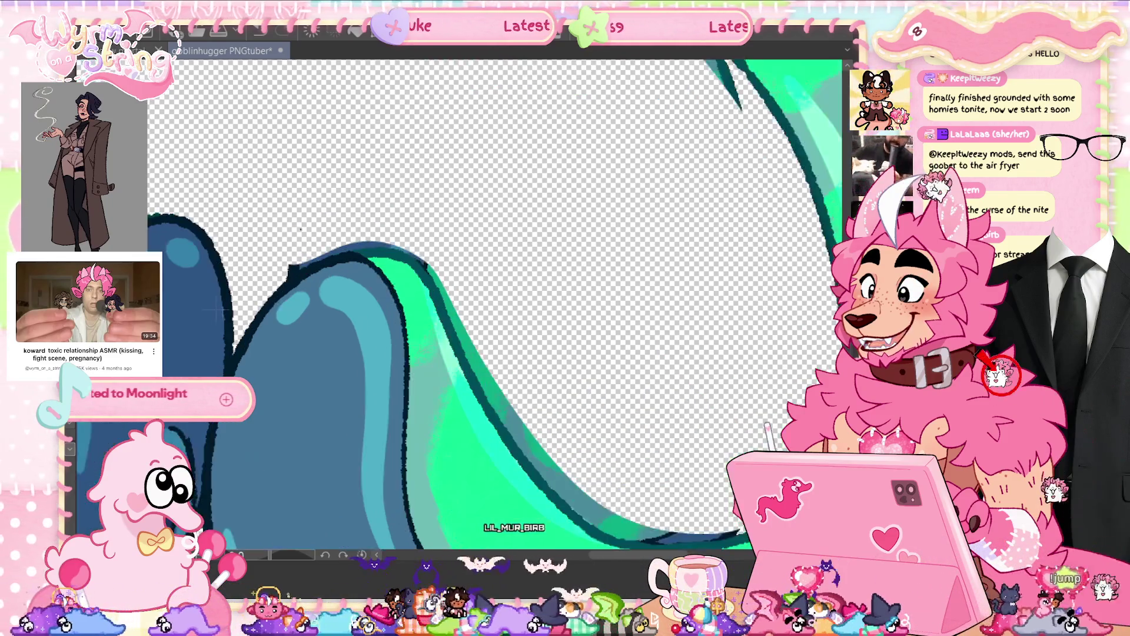
pyautogui.scroll(2, 312, 259)
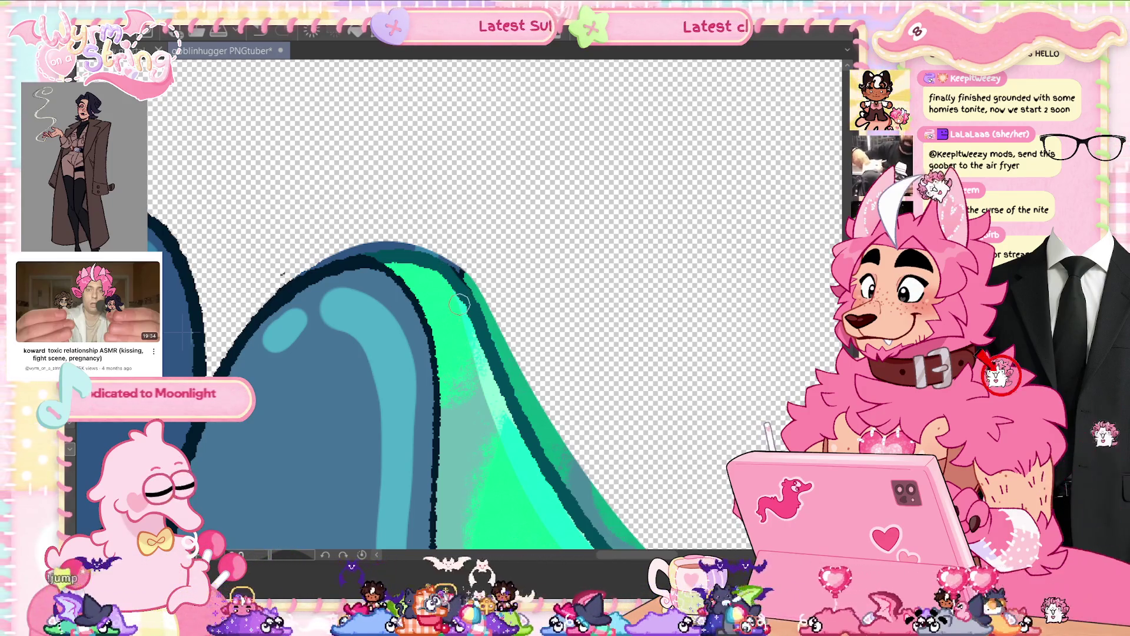
pyautogui.moveTo(289, 283); pyautogui.dragTo(280, 272)
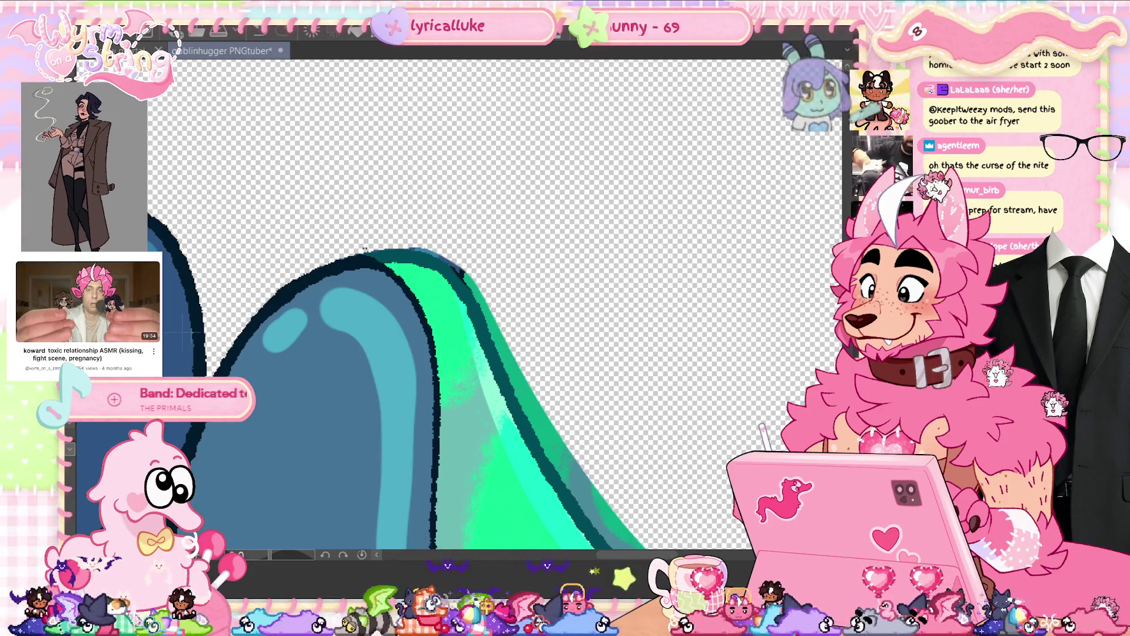
pyautogui.moveTo(448, 329); pyautogui.dragTo(290, 564)
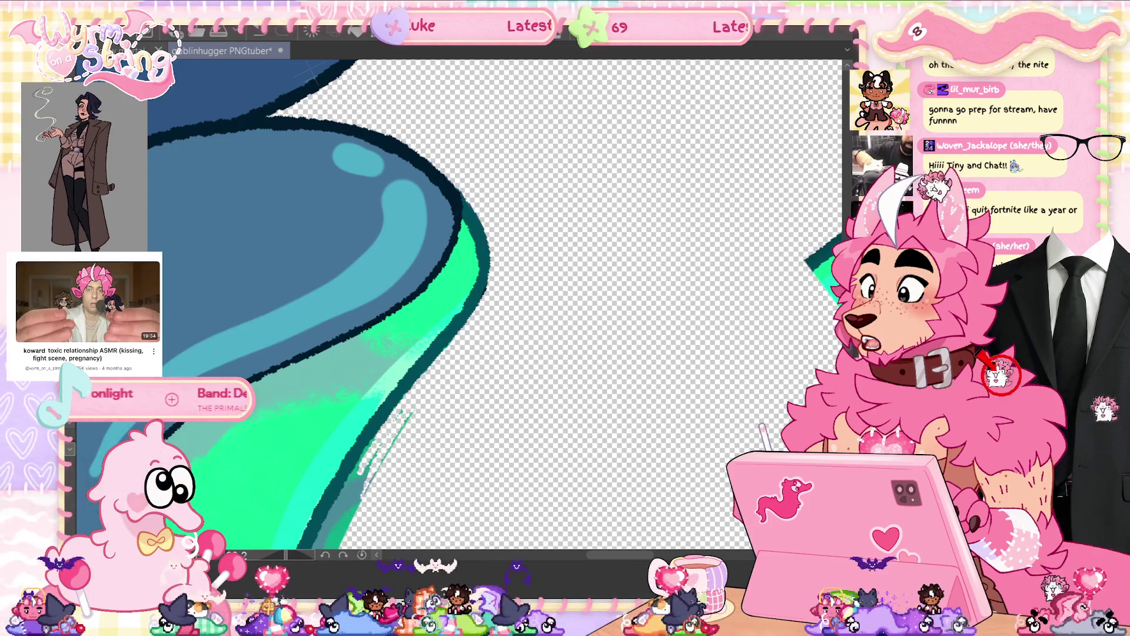
pyautogui.hotkey('ctrl', '0')
pyautogui.click(361, 555)
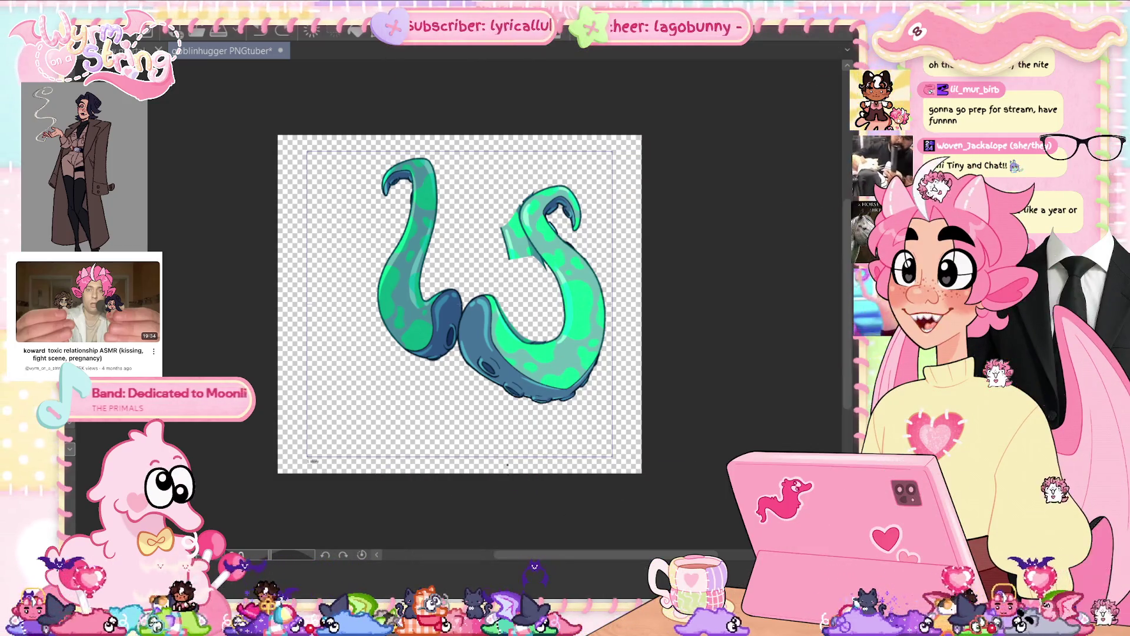
pyautogui.hotkey('ctrl', 'z')
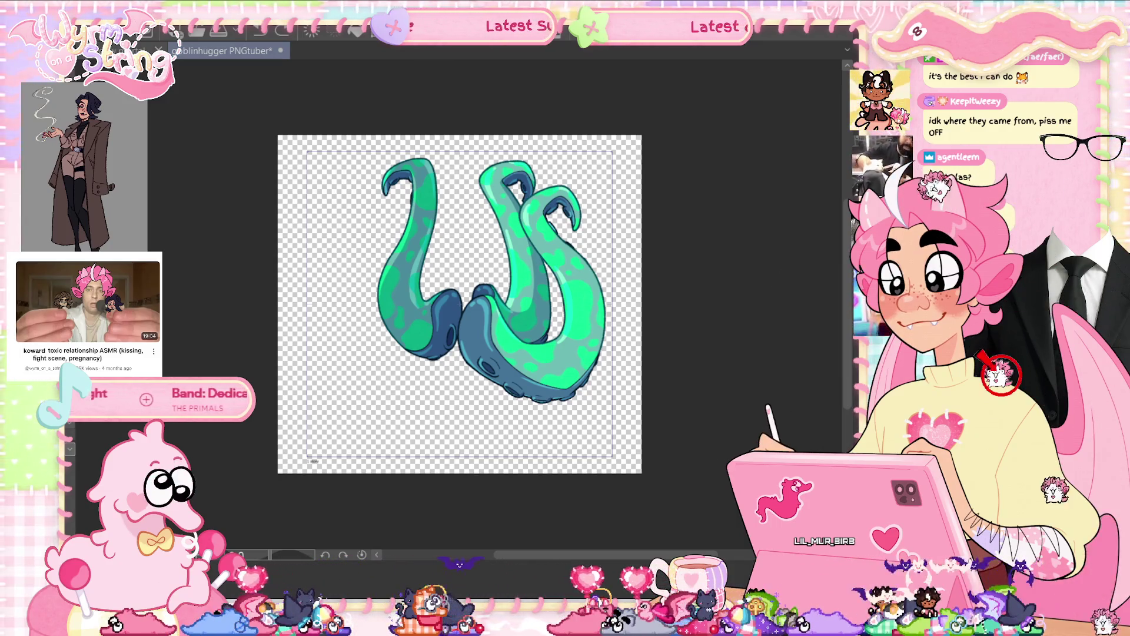
# - Save the file, then step through four animation frames to compare the tentacle tips
pyautogui.hotkey('ctrl', 's')
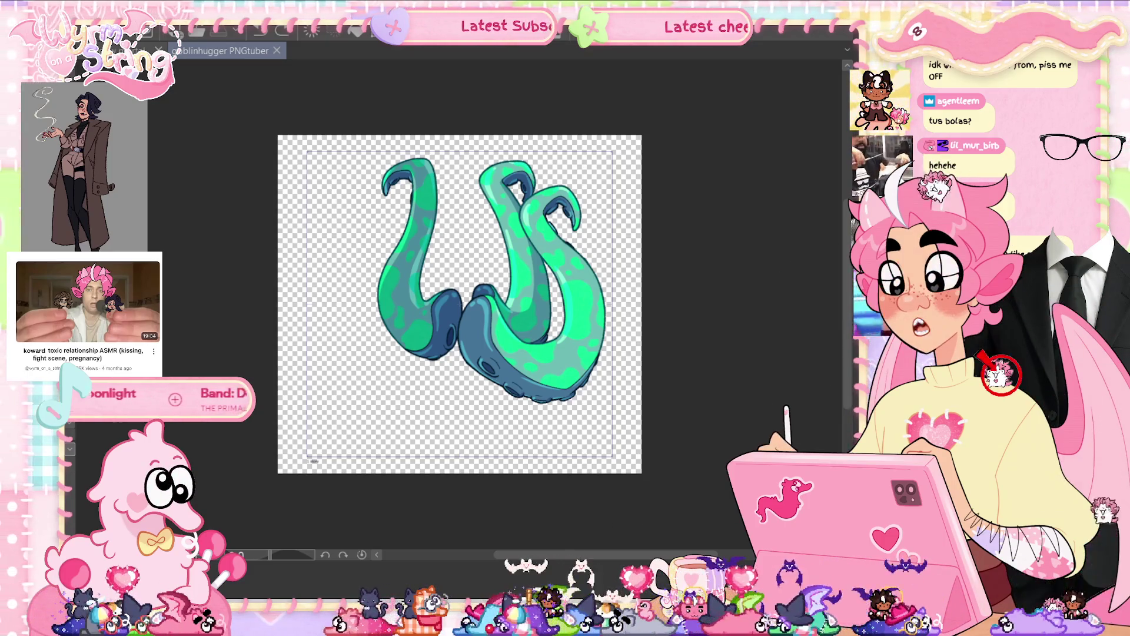
pyautogui.hotkey('ctrl', 'z')
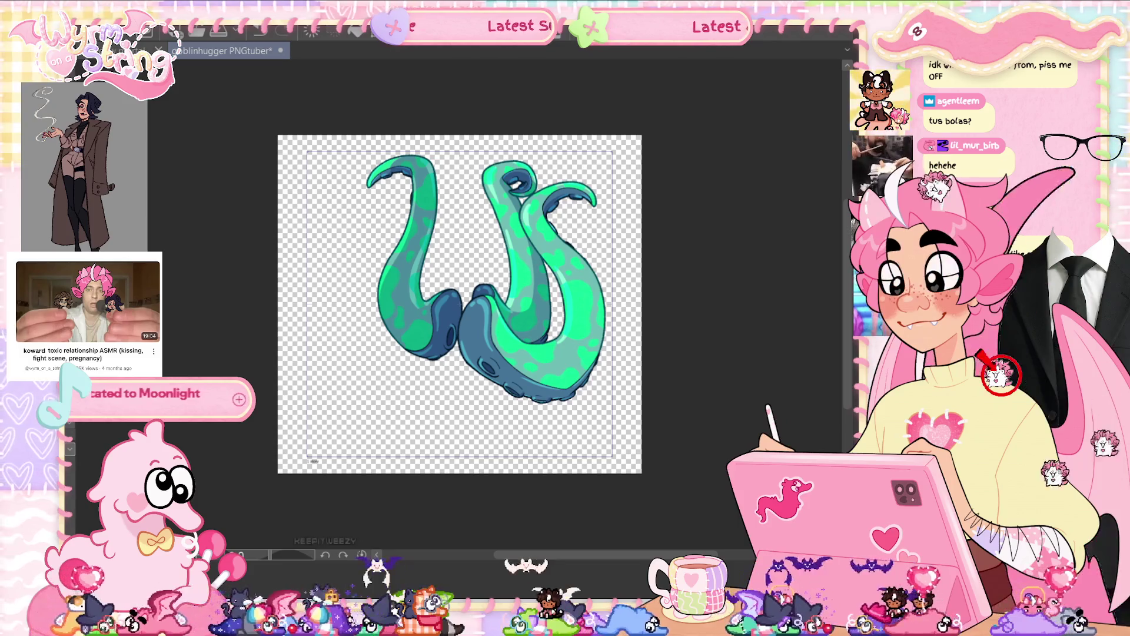
pyautogui.hotkey('ctrl', 'z')
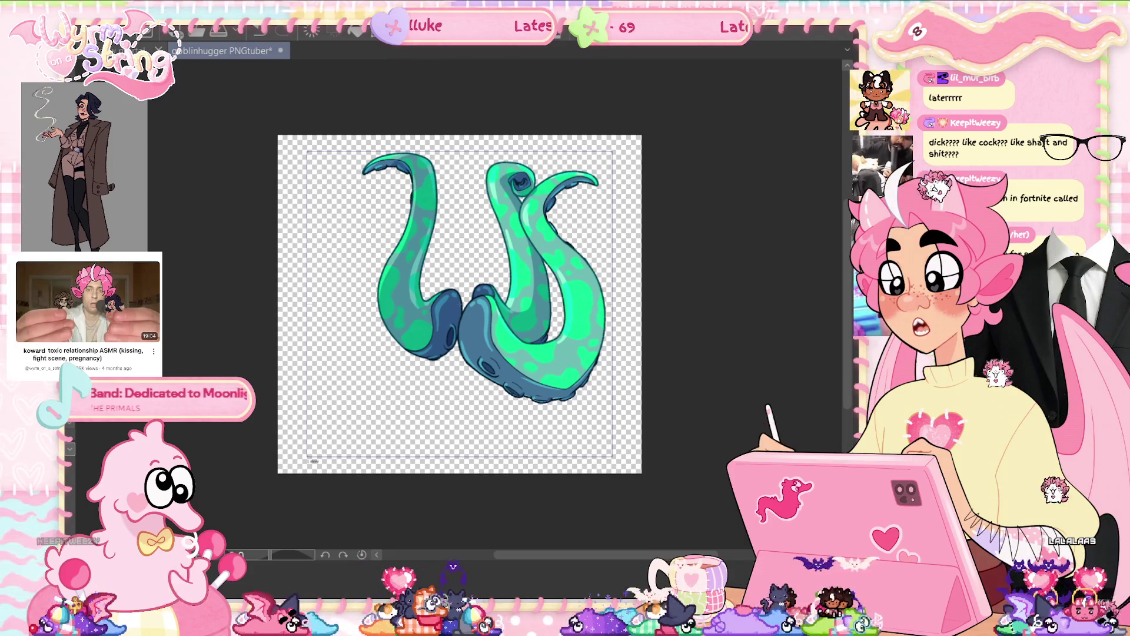
pyautogui.hotkey('ctrl', 'z')
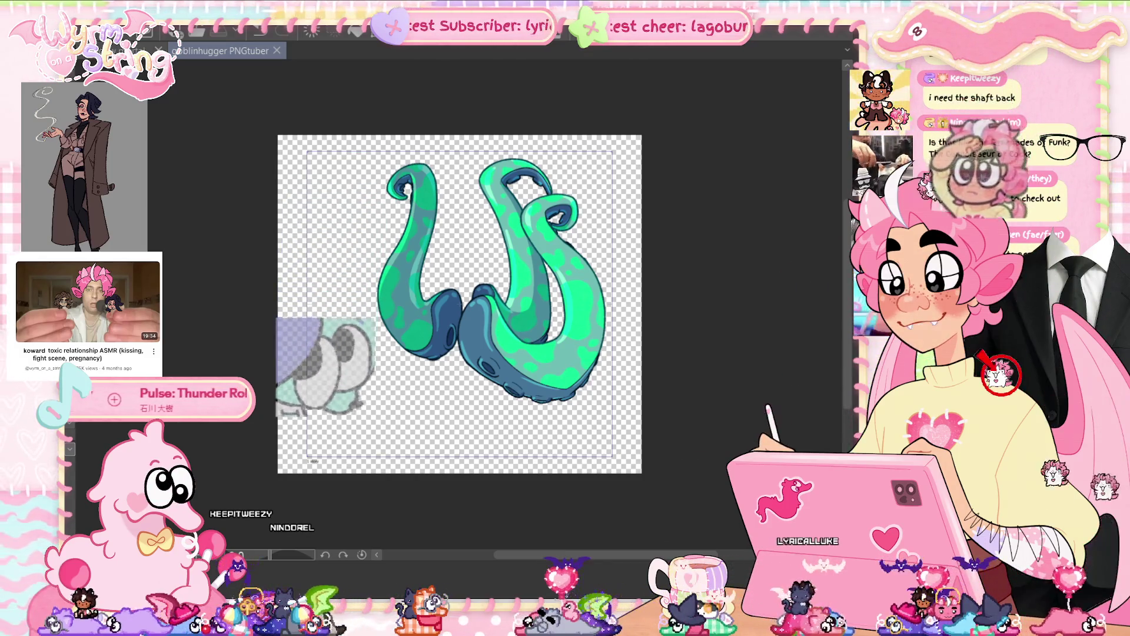
pyautogui.hotkey('ctrl', 'z')
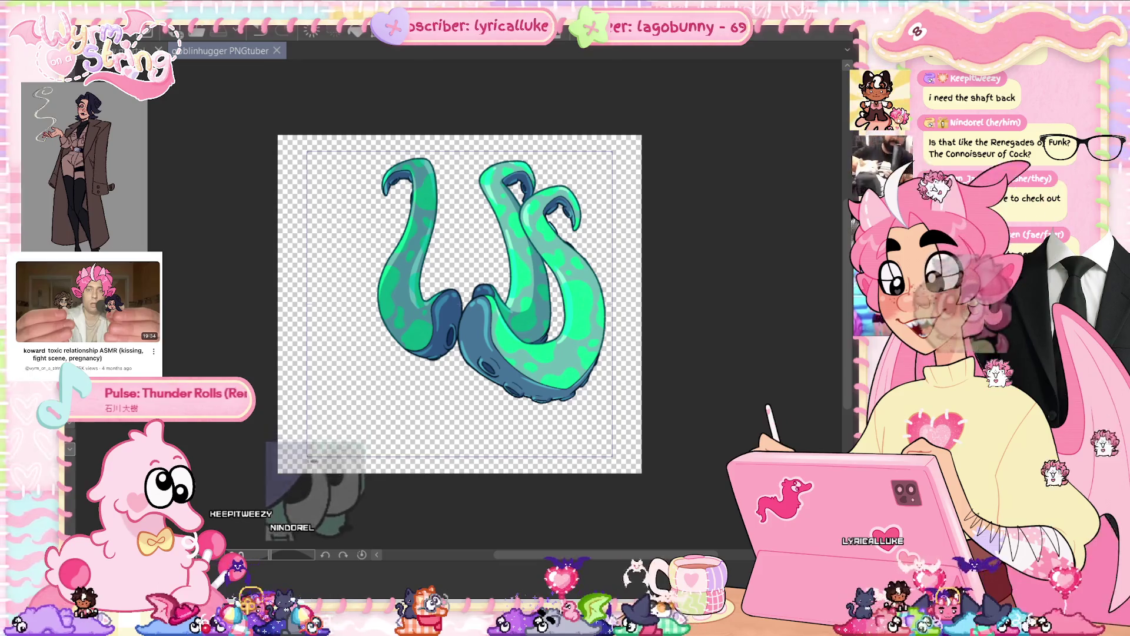
pyautogui.scroll(3, 605, 275)
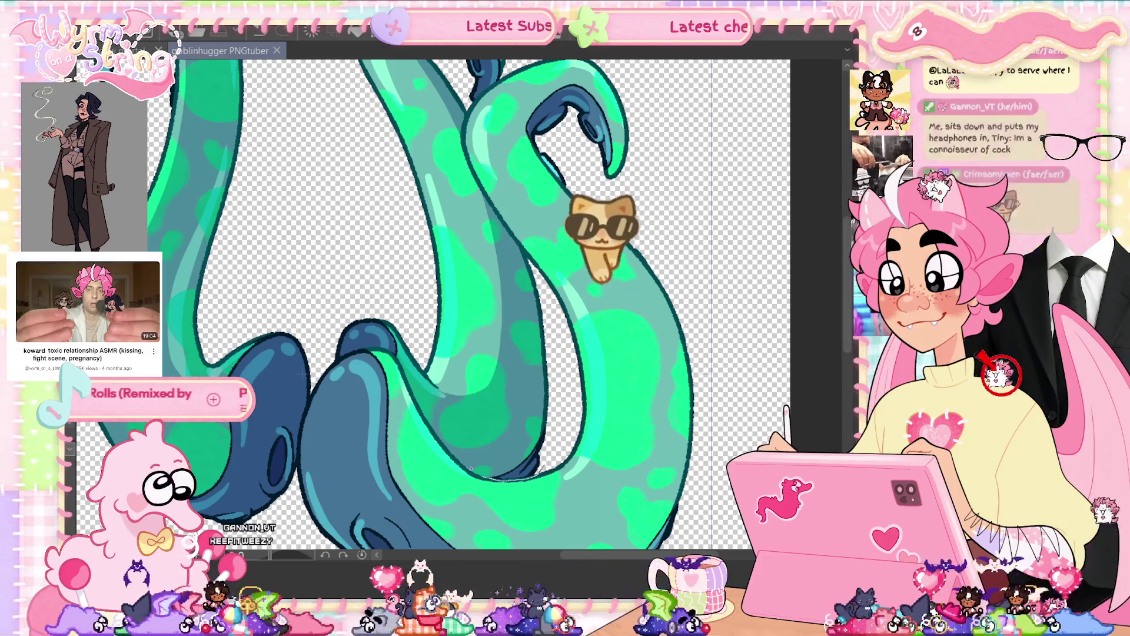
# - Clear the middle tentacle's colour fill, leaving only its lineart
pyautogui.click(553, 411)
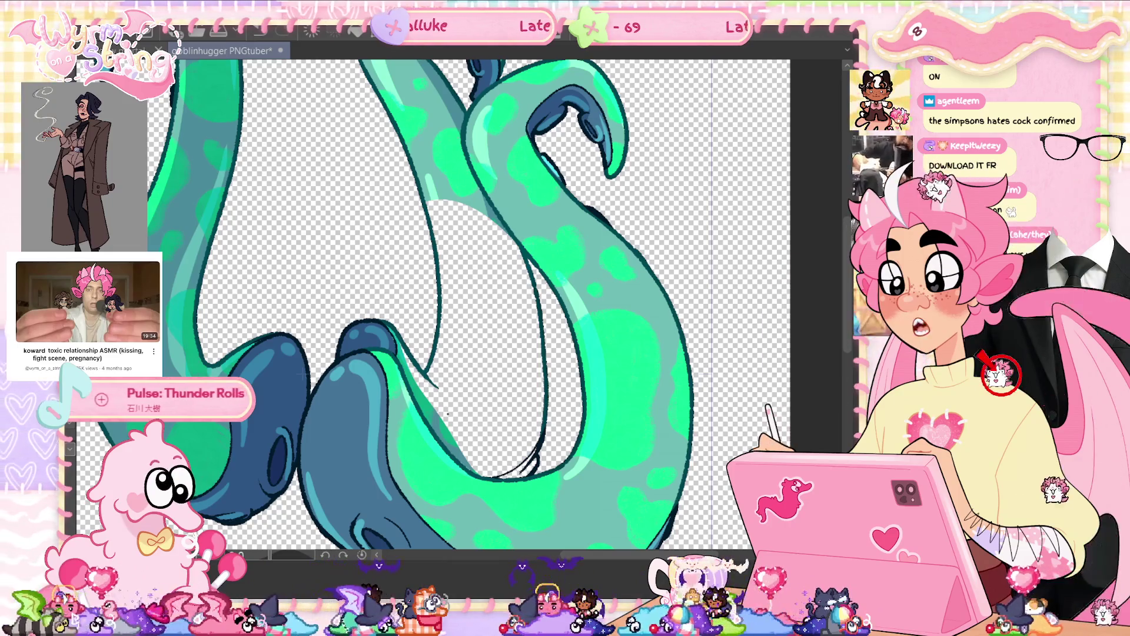
pyautogui.scroll(4, 484, 486)
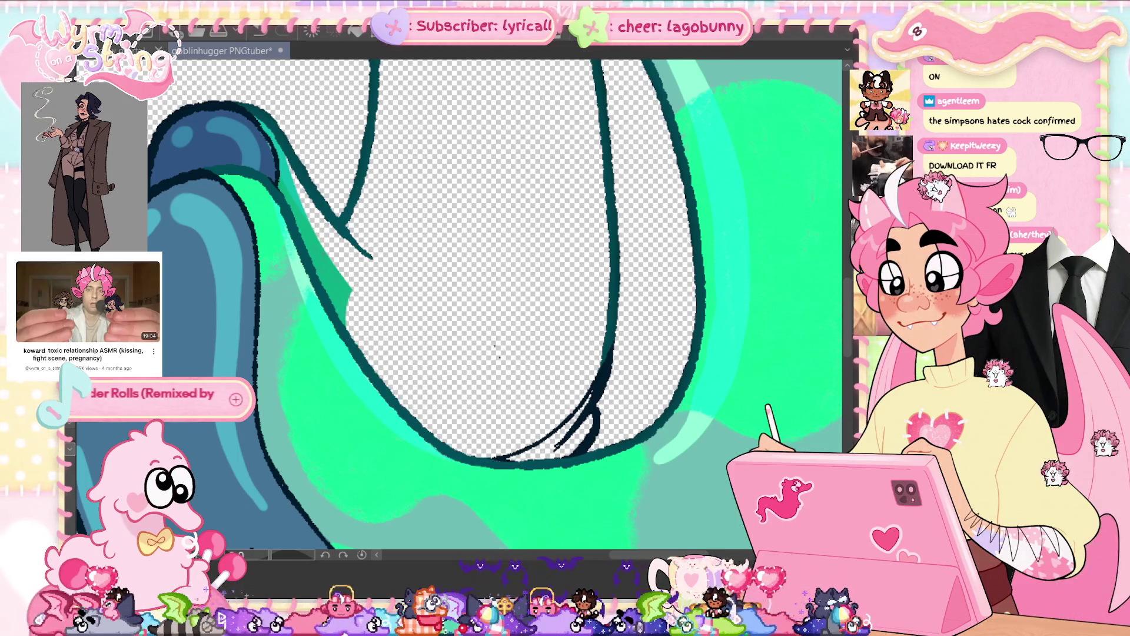
# - Erase the blue fill above the green shape's edge and close the outline with a dark stroke
pyautogui.moveTo(451, 453)
pyautogui.mouseDown()
pyautogui.moveTo(368, 377)
pyautogui.moveTo(324, 306)
pyautogui.mouseUp()
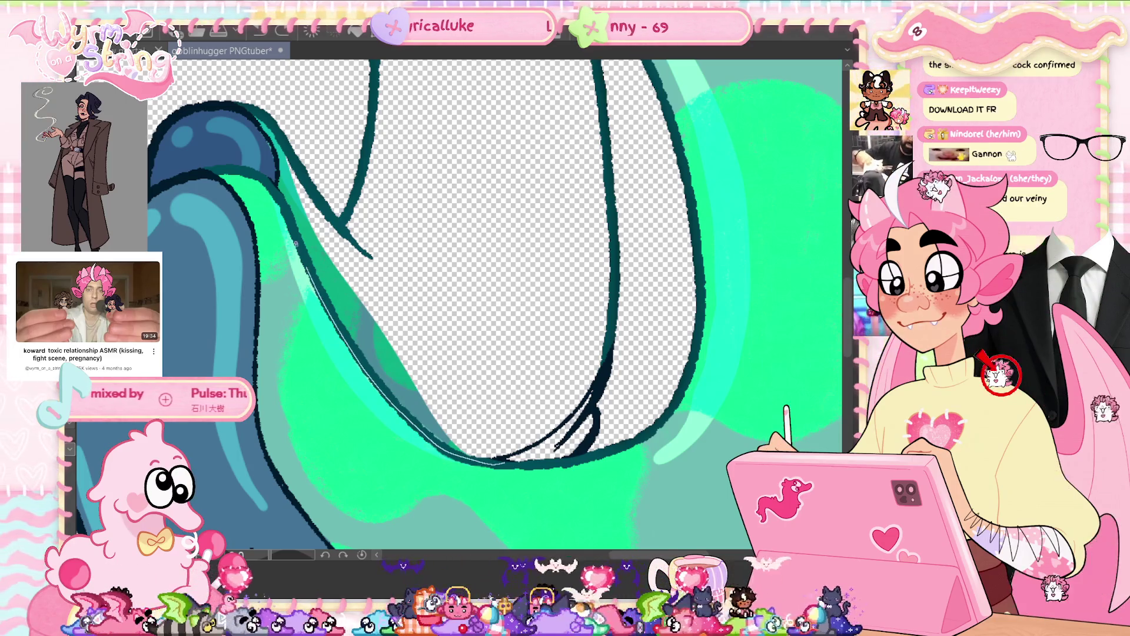
pyautogui.moveTo(180, 177); pyautogui.dragTo(468, 241)
pyautogui.press('Delete')
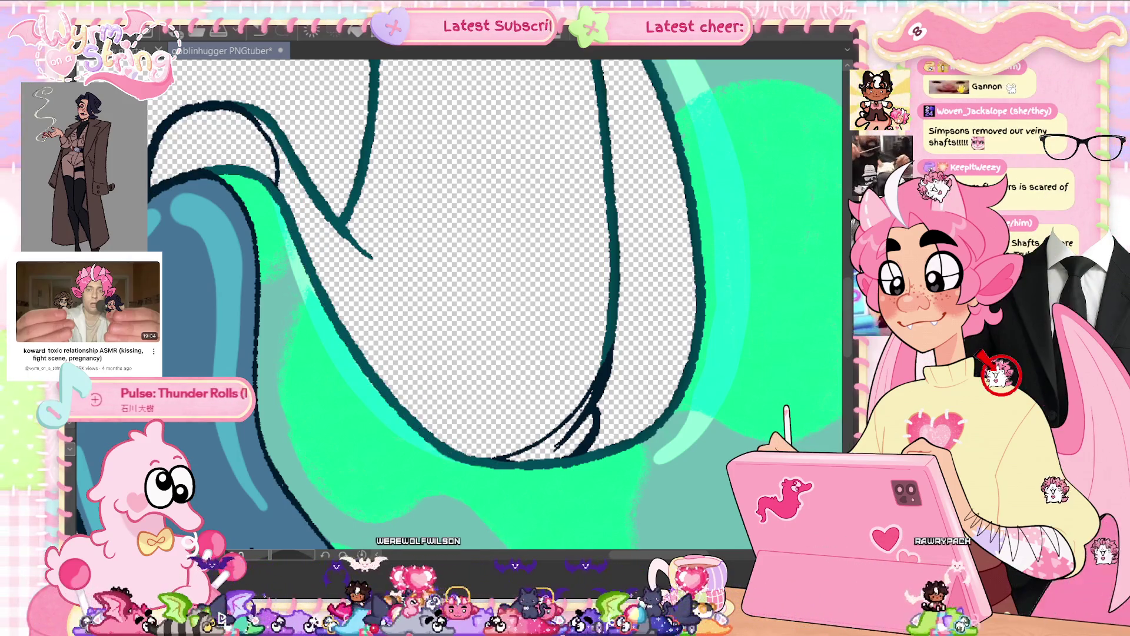
pyautogui.moveTo(591, 406); pyautogui.dragTo(581, 452)
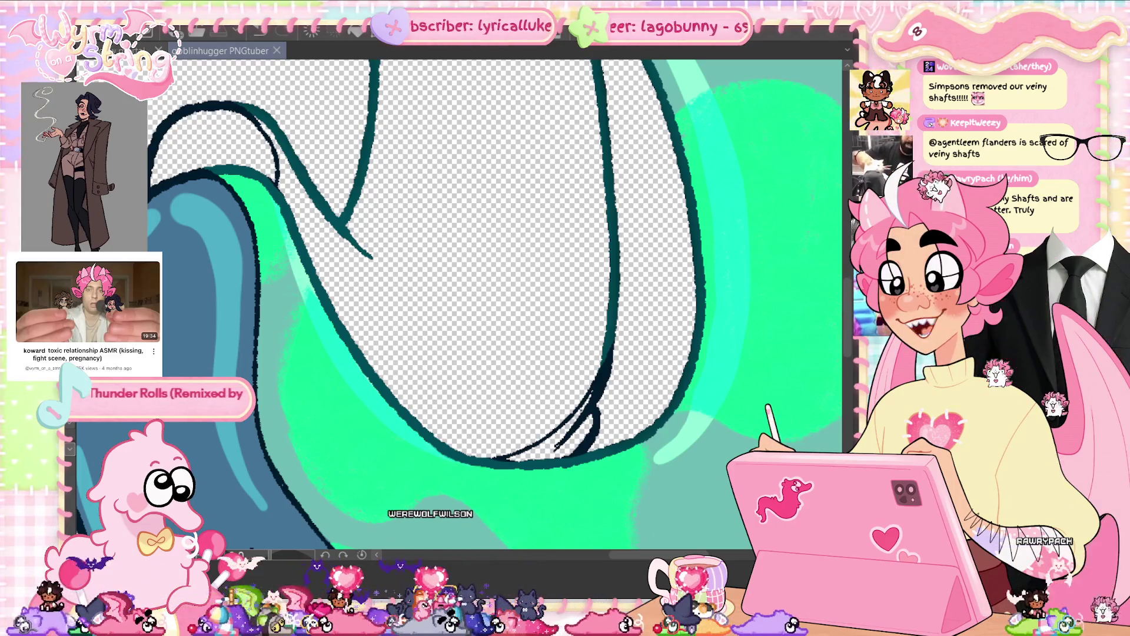
# - Sketch thin guide strokes along the tentacle and both tail edges
pyautogui.moveTo(560, 359); pyautogui.dragTo(498, 456)
pyautogui.moveTo(588, 147)
pyautogui.mouseDown()
pyautogui.moveTo(623, 353)
pyautogui.moveTo(647, 247)
pyautogui.moveTo(589, 395)
pyautogui.mouseUp()
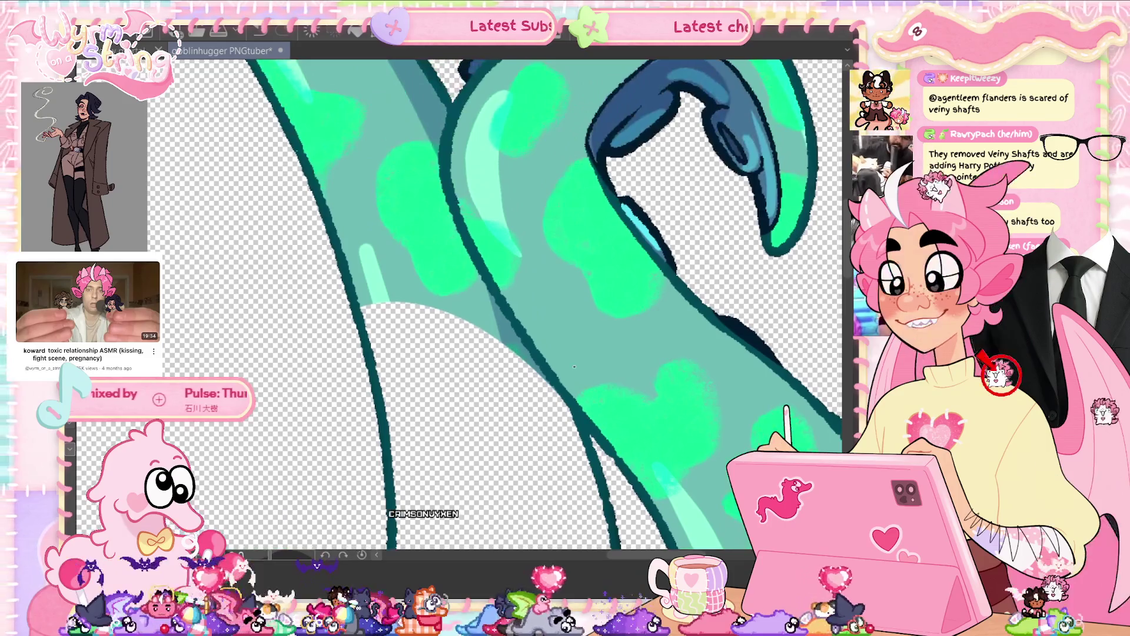
pyautogui.moveTo(590, 437); pyautogui.dragTo(537, 357)
pyautogui.moveTo(491, 289)
pyautogui.mouseDown()
pyautogui.moveTo(467, 236)
pyautogui.moveTo(448, 123)
pyautogui.mouseUp()
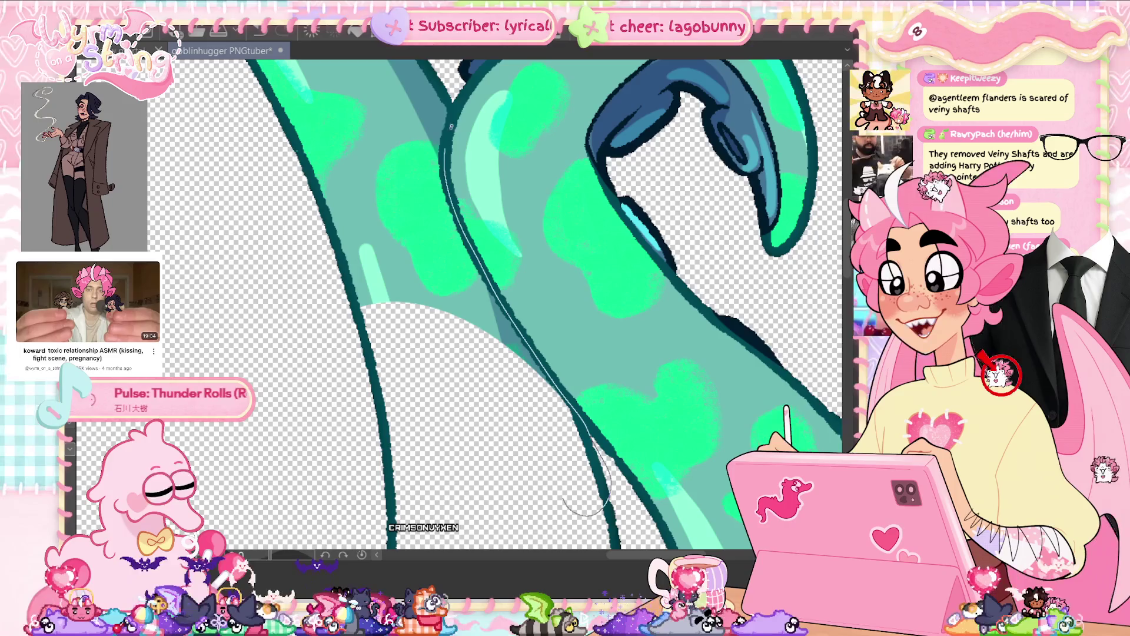
pyautogui.moveTo(471, 294); pyautogui.dragTo(423, 329)
pyautogui.moveTo(626, 340); pyautogui.dragTo(548, 412)
# - Lasso and erase leftover line art around the lower tail, undoing stray strokes
pyautogui.press('Delete')
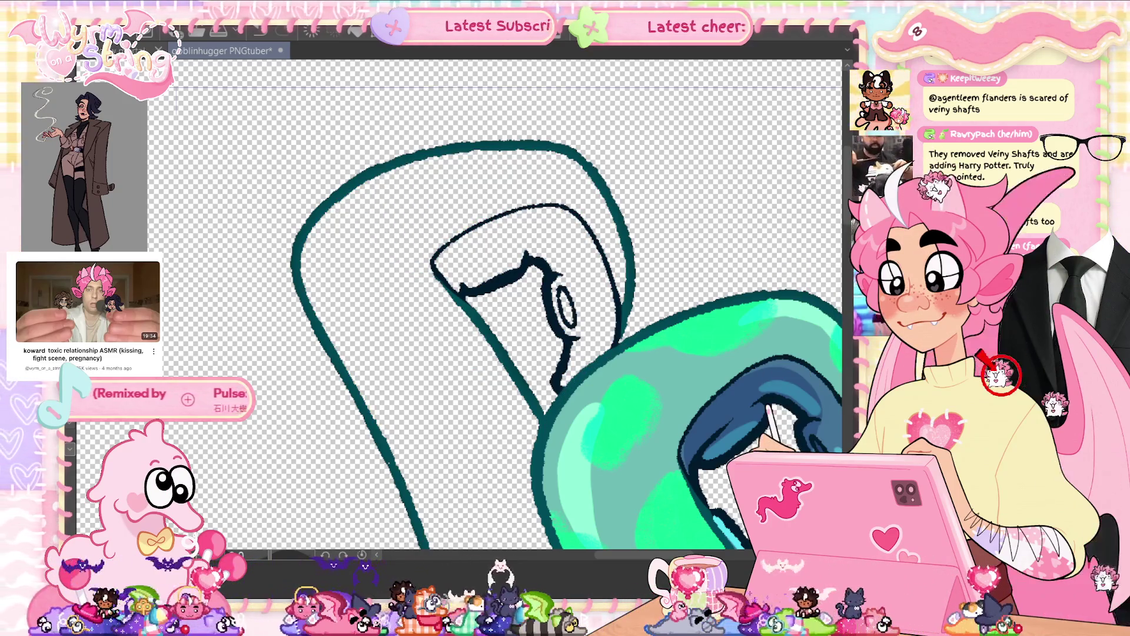
pyautogui.moveTo(618, 340)
pyautogui.mouseDown()
pyautogui.moveTo(560, 383)
pyautogui.moveTo(504, 465)
pyautogui.moveTo(306, 412)
pyautogui.moveTo(636, 132)
pyautogui.moveTo(657, 315)
pyautogui.moveTo(618, 341)
pyautogui.mouseUp()
pyautogui.press('Delete')
pyautogui.scroll(3, 594, 442)
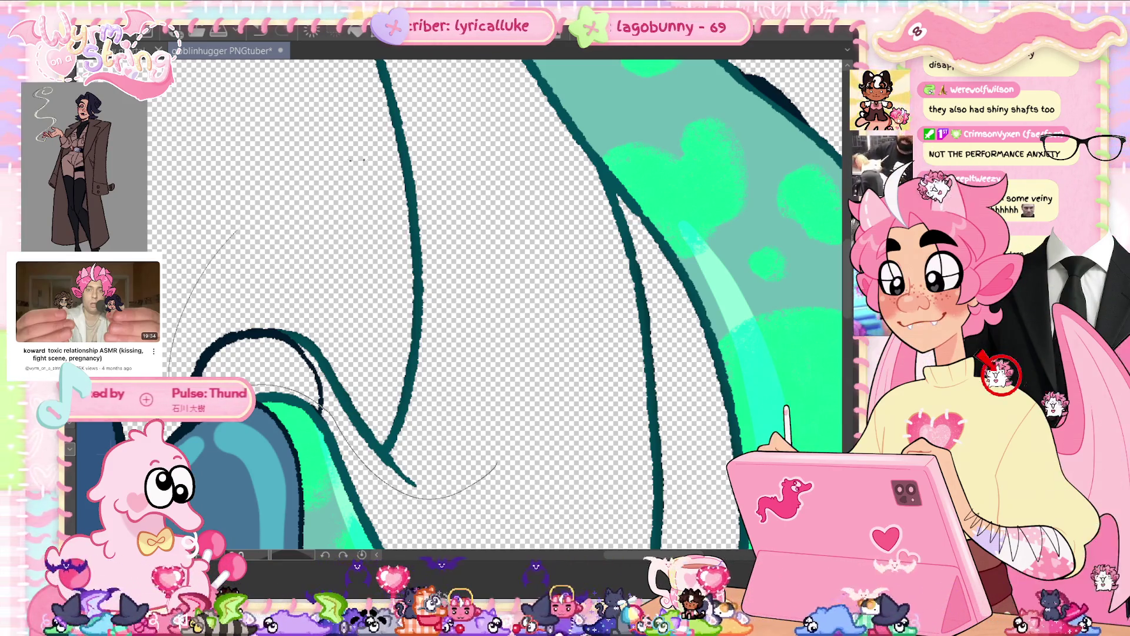
pyautogui.hotkey('ctrl', 'z')
# - Undo the stray dark strokes, save, then extend a dark stroke along the hole's edge
pyautogui.hotkey('ctrl', 'z')
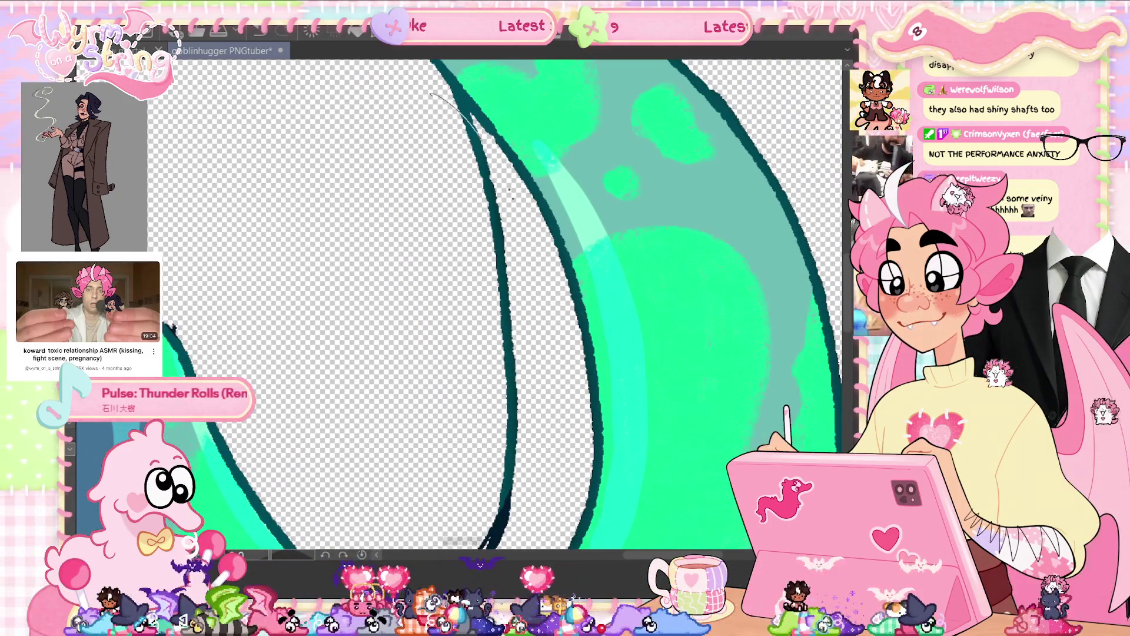
pyautogui.moveTo(482, 141)
pyautogui.mouseDown()
pyautogui.moveTo(542, 311)
pyautogui.moveTo(530, 507)
pyautogui.mouseUp()
pyautogui.hotkey('ctrl', 'z')
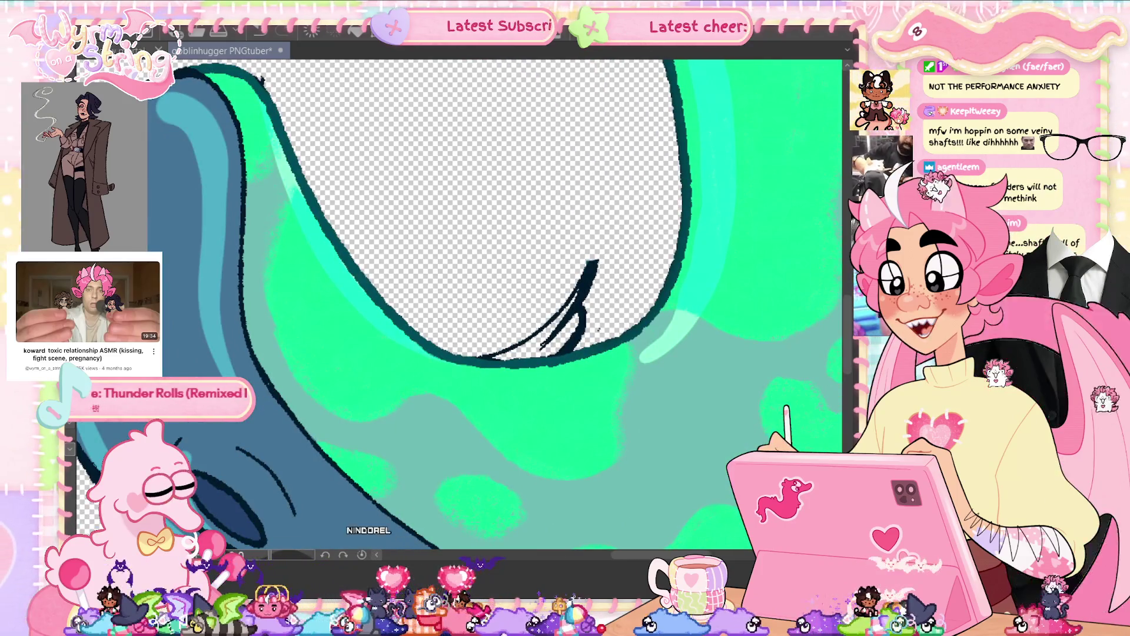
pyautogui.hotkey('ctrl', 'z')
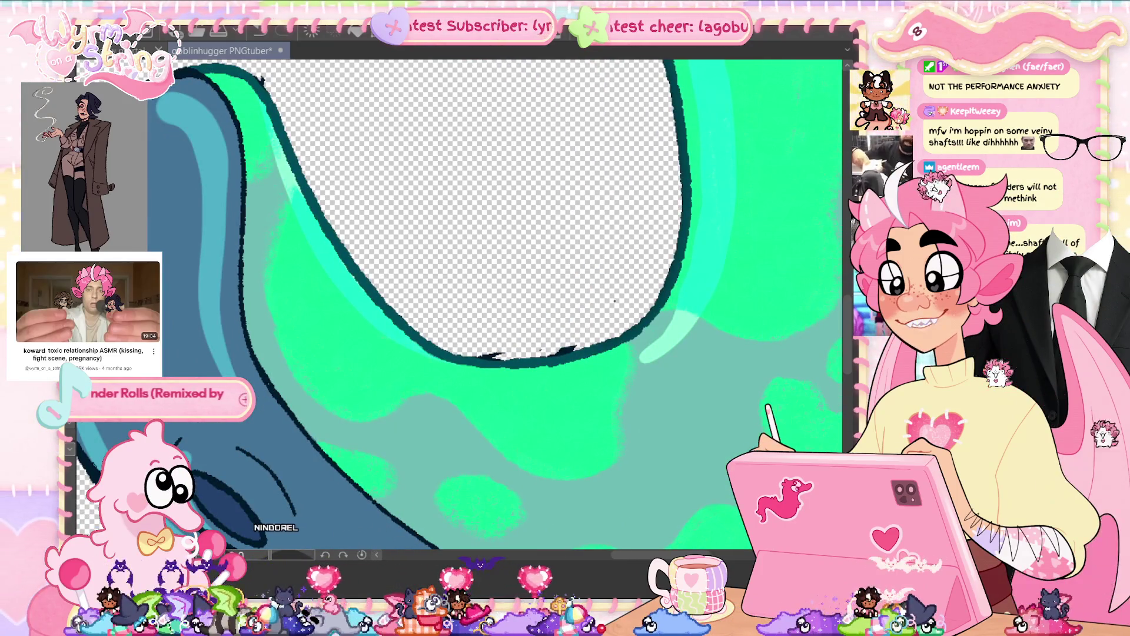
pyautogui.hotkey('ctrl', 's')
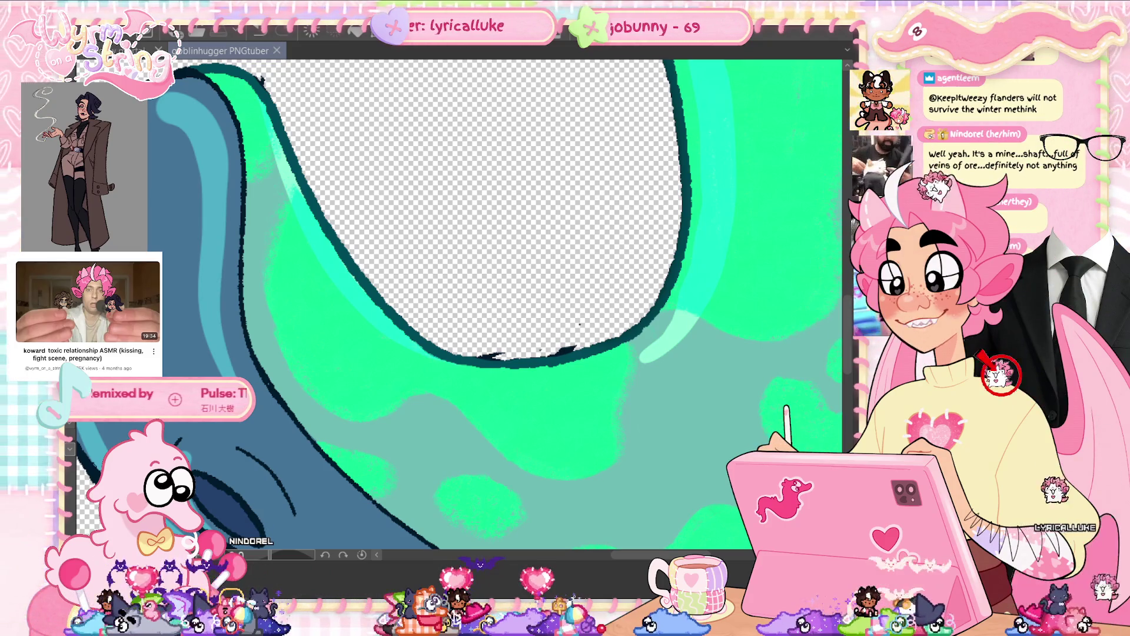
pyautogui.scroll(3, 536, 368)
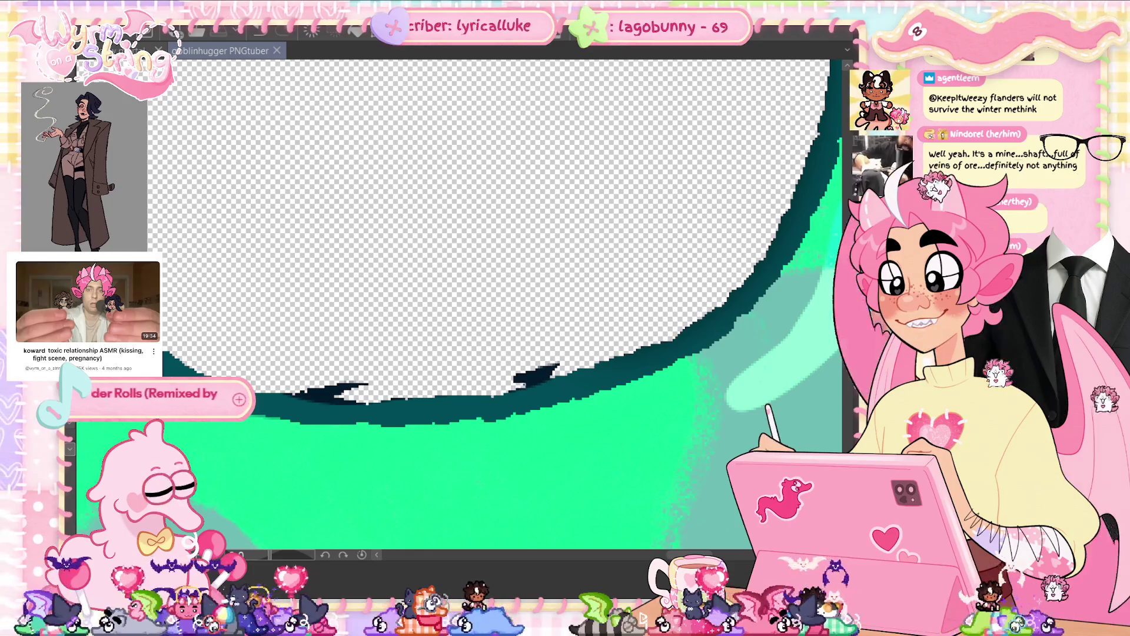
pyautogui.moveTo(548, 372); pyautogui.dragTo(465, 380)
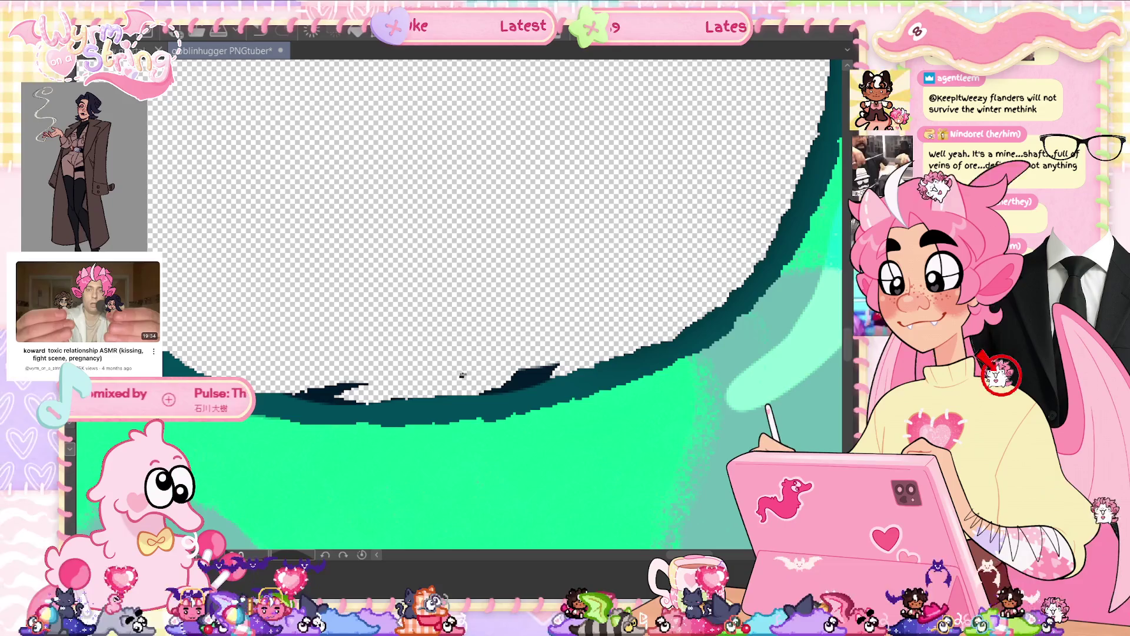
# - Erase the jagged dark marks along the lower tentacle's inner outline edge
pyautogui.hotkey('ctrl', 'z')
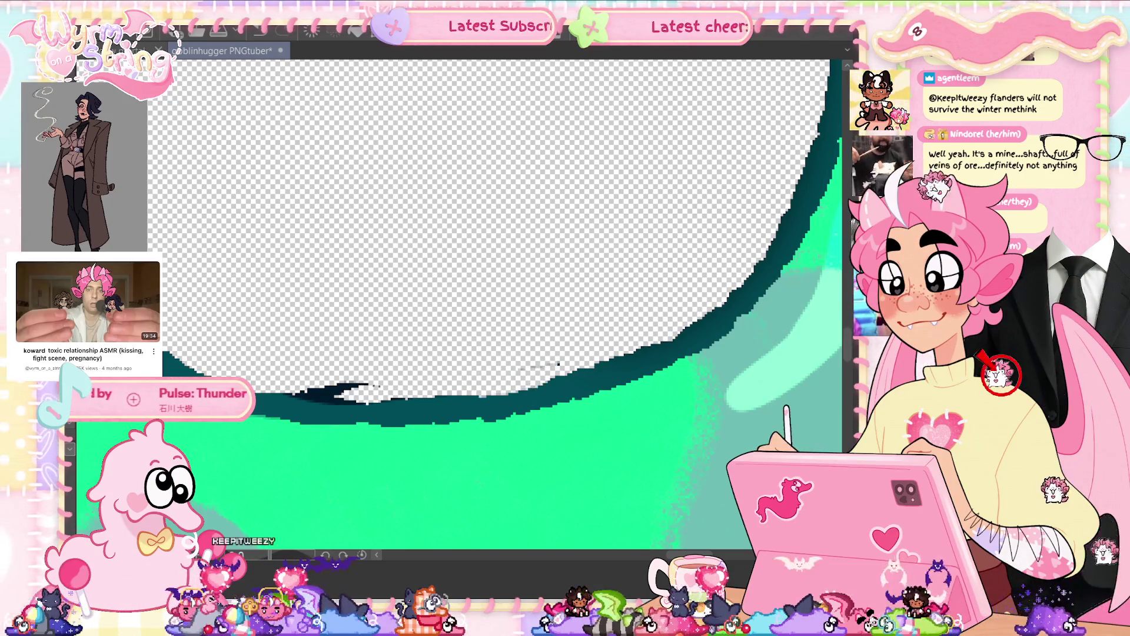
pyautogui.hotkey('ctrl', 'z')
pyautogui.hotkey('ctrl', 'y')
pyautogui.hotkey('ctrl', 'y')
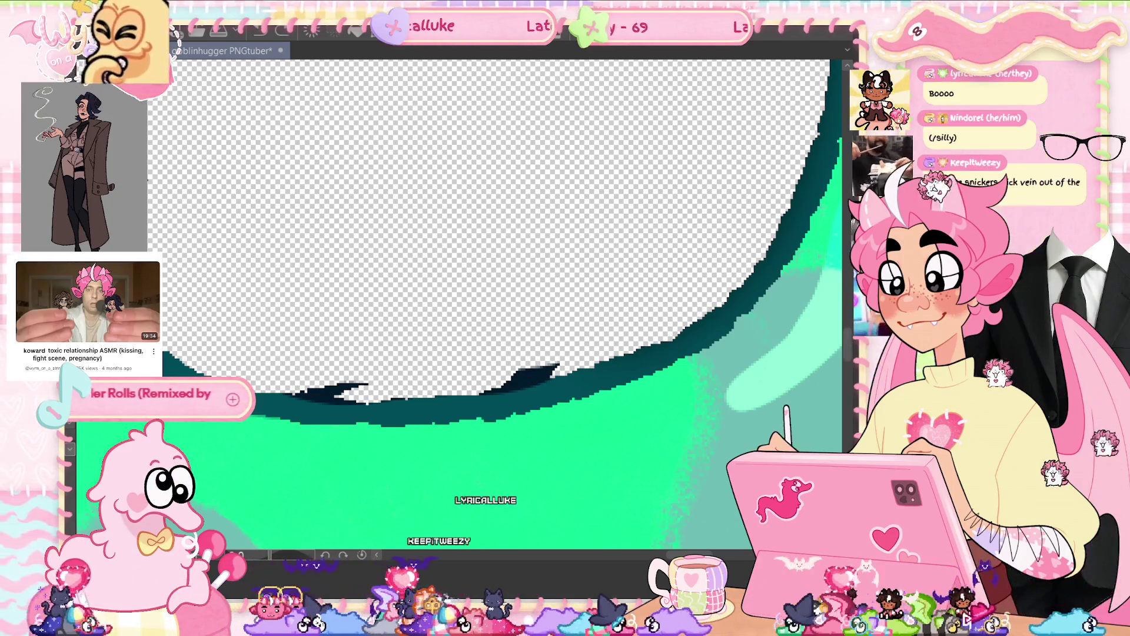
pyautogui.click(530, 375)
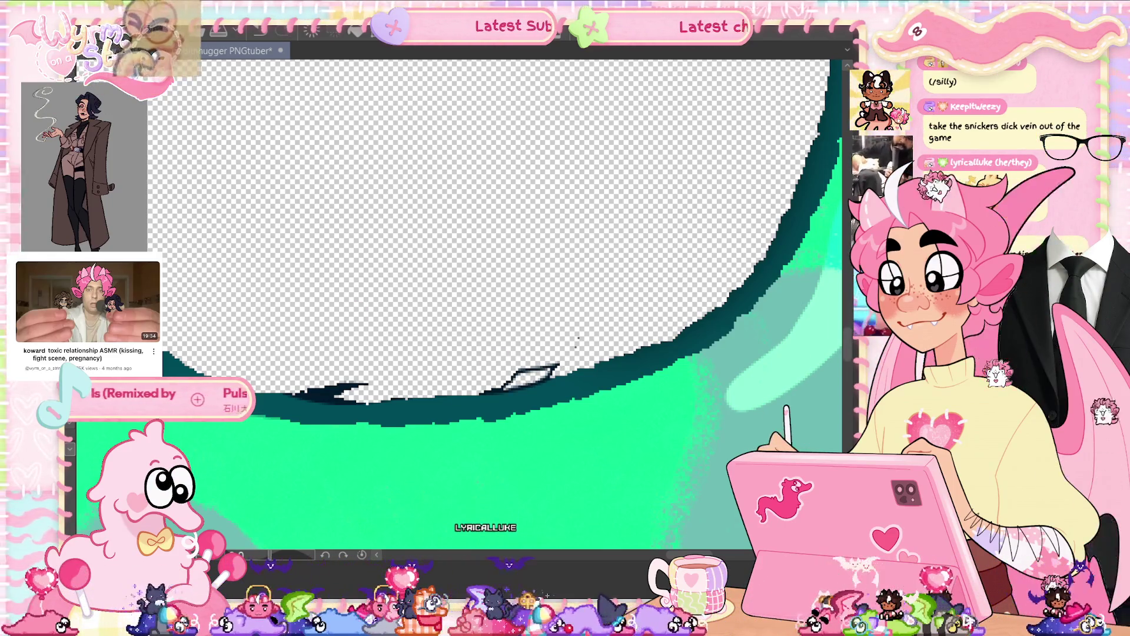
pyautogui.moveTo(506, 380); pyautogui.dragTo(556, 368)
pyautogui.moveTo(295, 395); pyautogui.dragTo(368, 388)
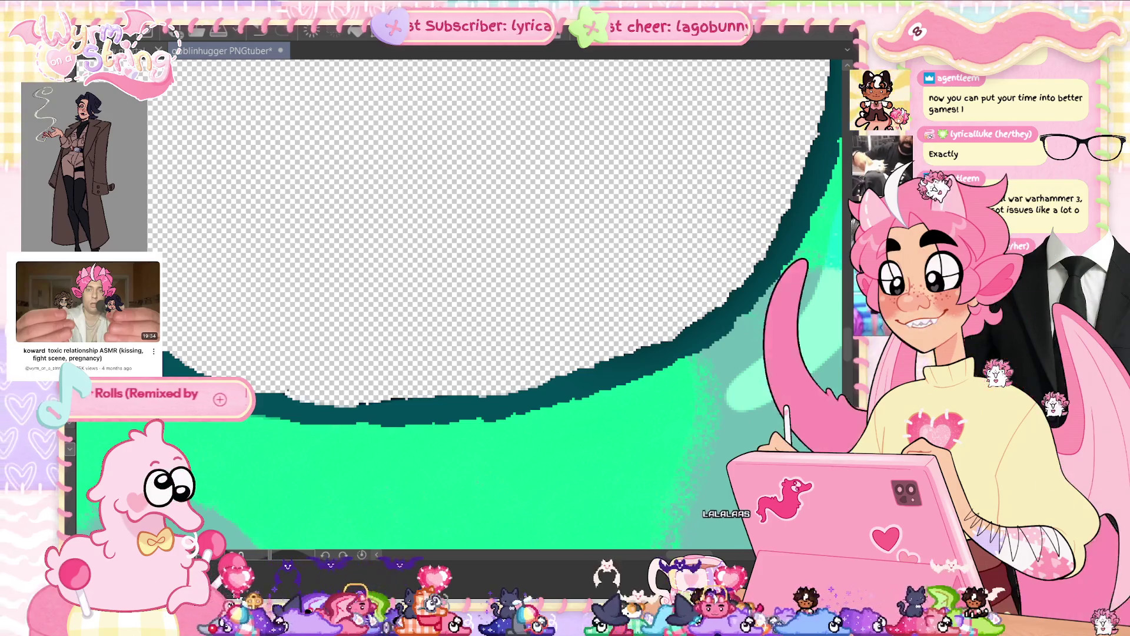
# - Sample the dark teal outline colour and save the file
pyautogui.keyDown('alt'); pyautogui.click(422, 408); pyautogui.keyUp('alt')
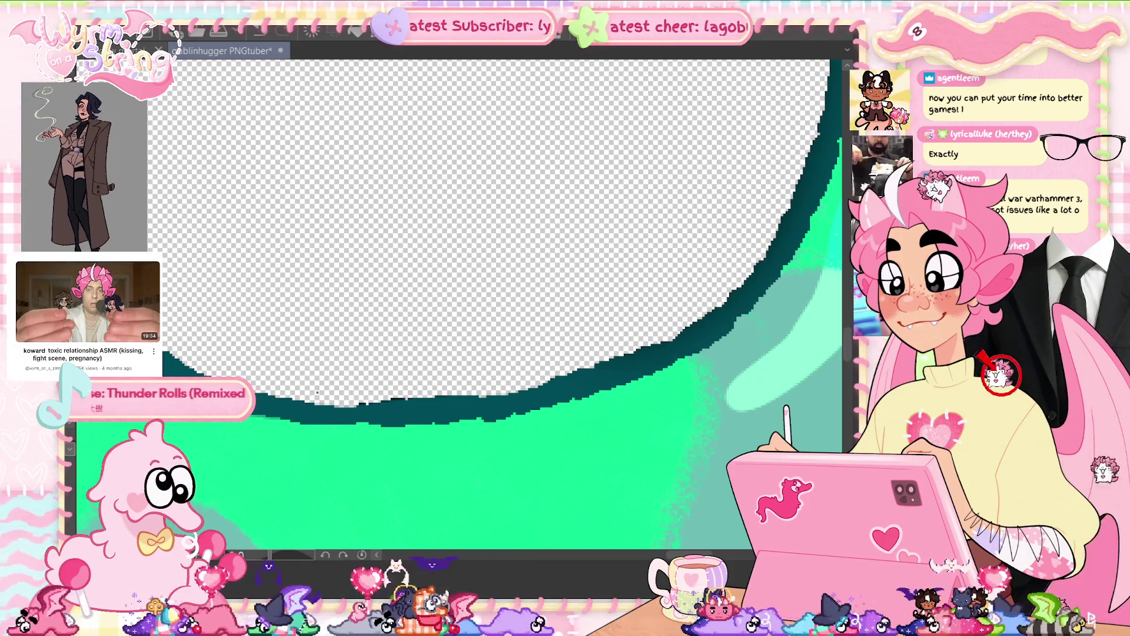
pyautogui.hotkey('ctrl', 's')
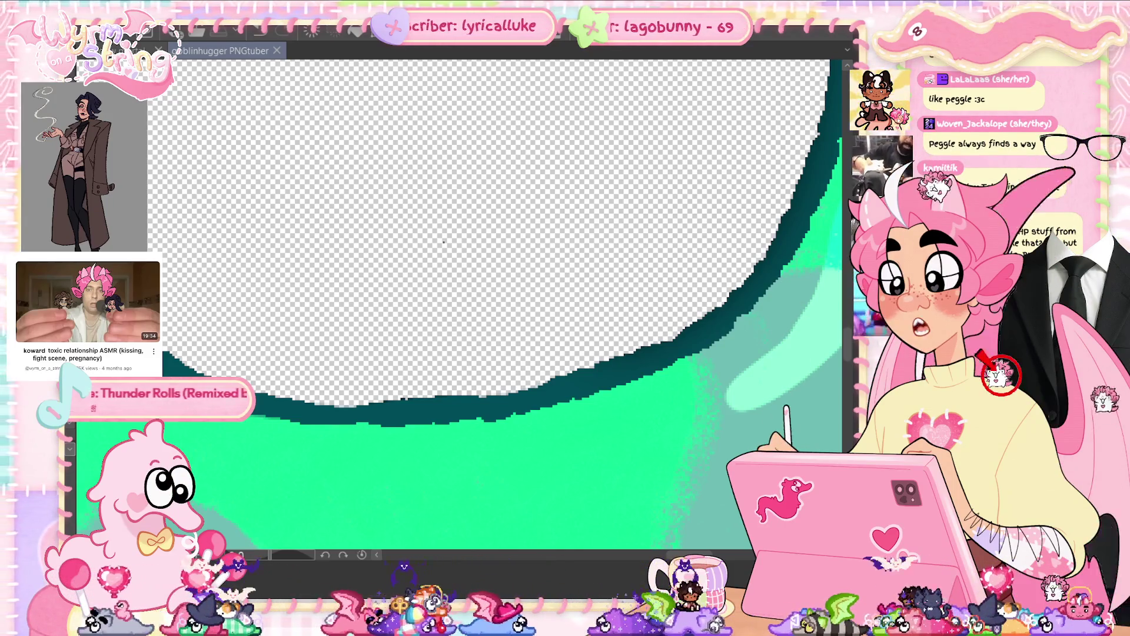
pyautogui.moveTo(443, 242)
pyautogui.mouseDown()
pyautogui.moveTo(394, 354)
pyautogui.moveTo(468, 365)
pyautogui.mouseUp()
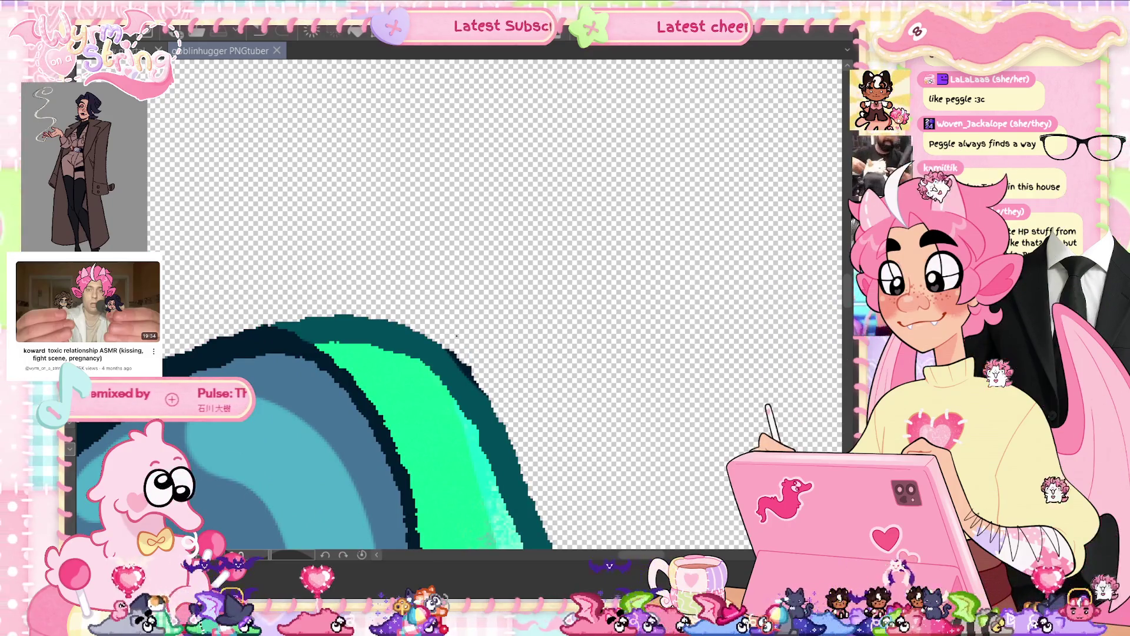
pyautogui.click(447, 348)
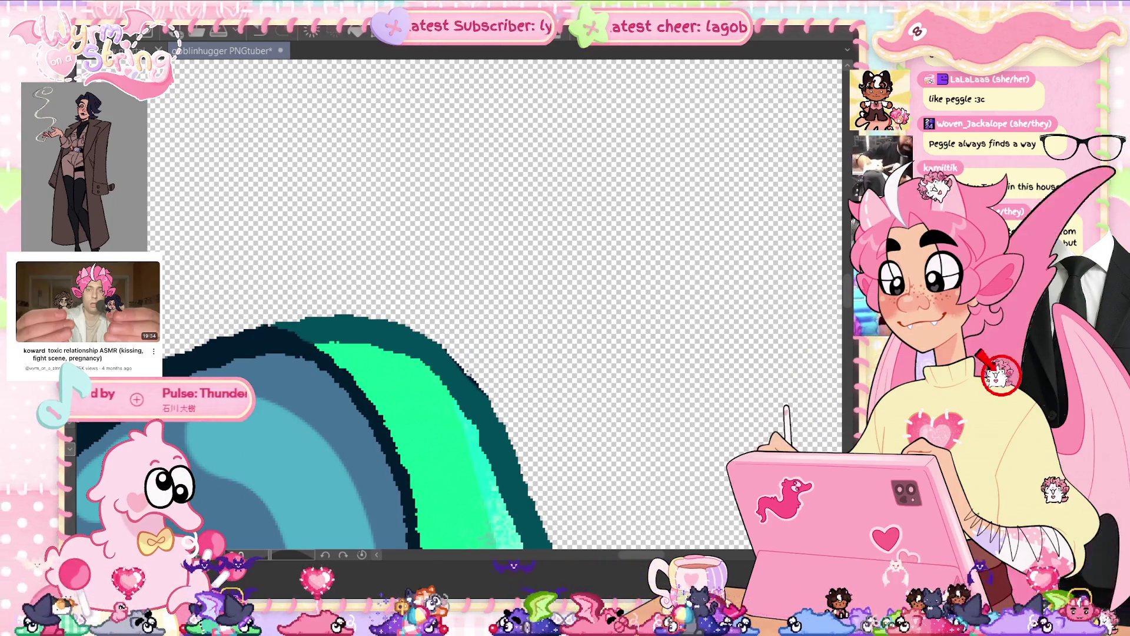
# - Erase the dark teal sliver poking outside the outline near the green heart-shaped spot
pyautogui.moveTo(306, 307); pyautogui.dragTo(353, 281)
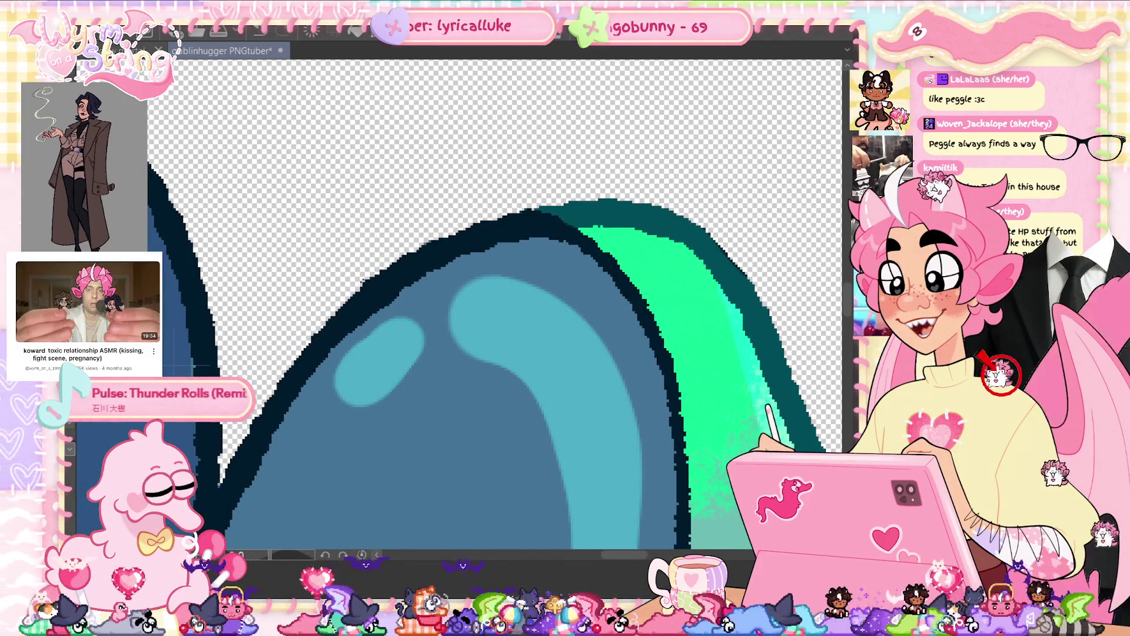
pyautogui.moveTo(625, 225)
pyautogui.mouseDown()
pyautogui.moveTo(376, 300)
pyautogui.moveTo(423, 353)
pyautogui.mouseUp()
pyautogui.moveTo(376, 307); pyautogui.dragTo(445, 395)
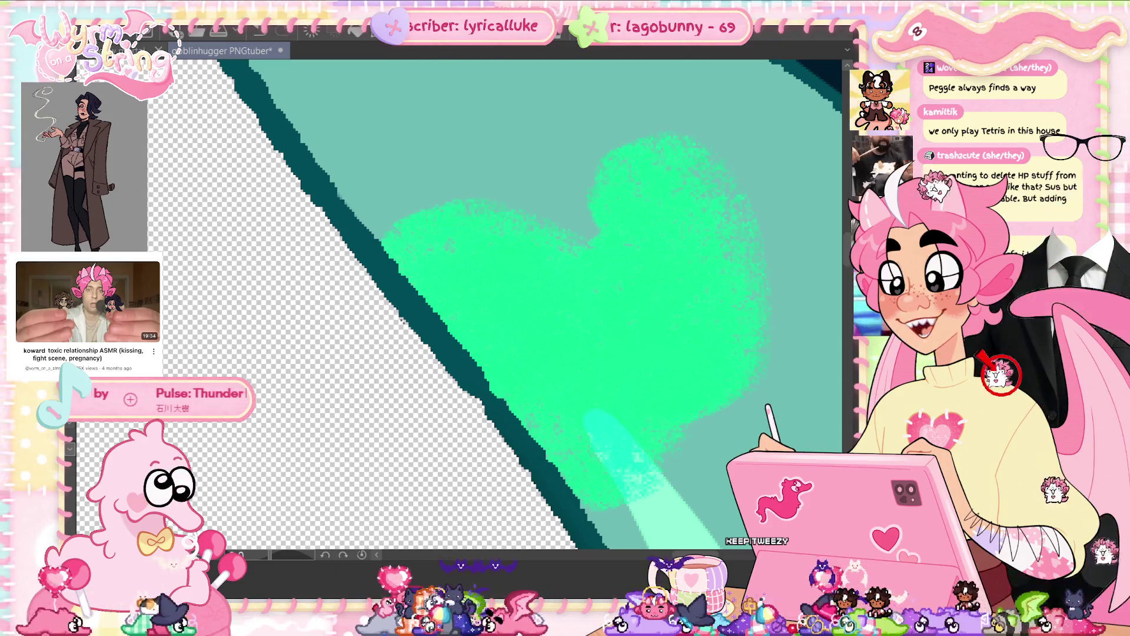
pyautogui.scroll(-5, 495, 303)
pyautogui.scroll(5, 591, 467)
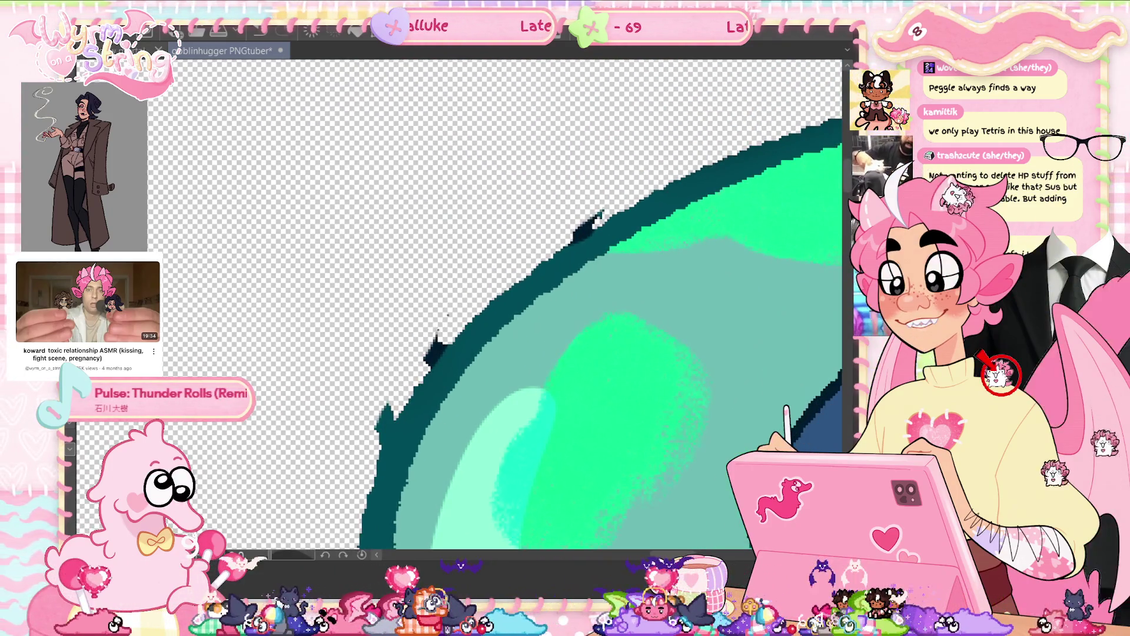
# - Erase the teal specks along the outline's lower and upper-left edges, then fit the canvas to the window
pyautogui.moveTo(427, 335); pyautogui.dragTo(436, 356)
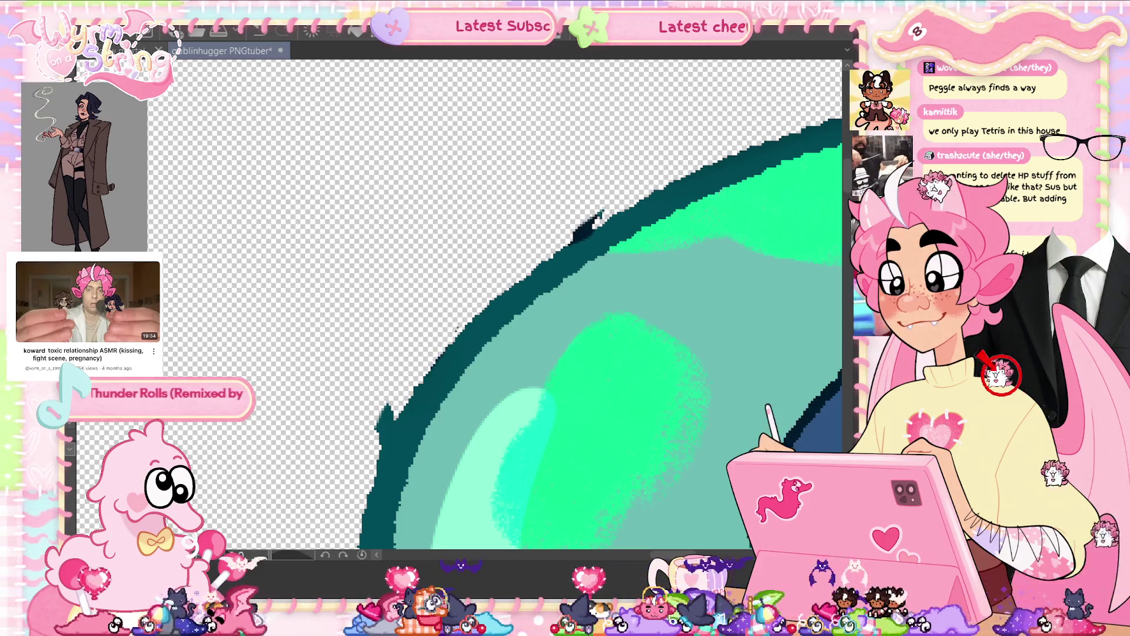
pyautogui.moveTo(377, 432); pyautogui.dragTo(388, 407)
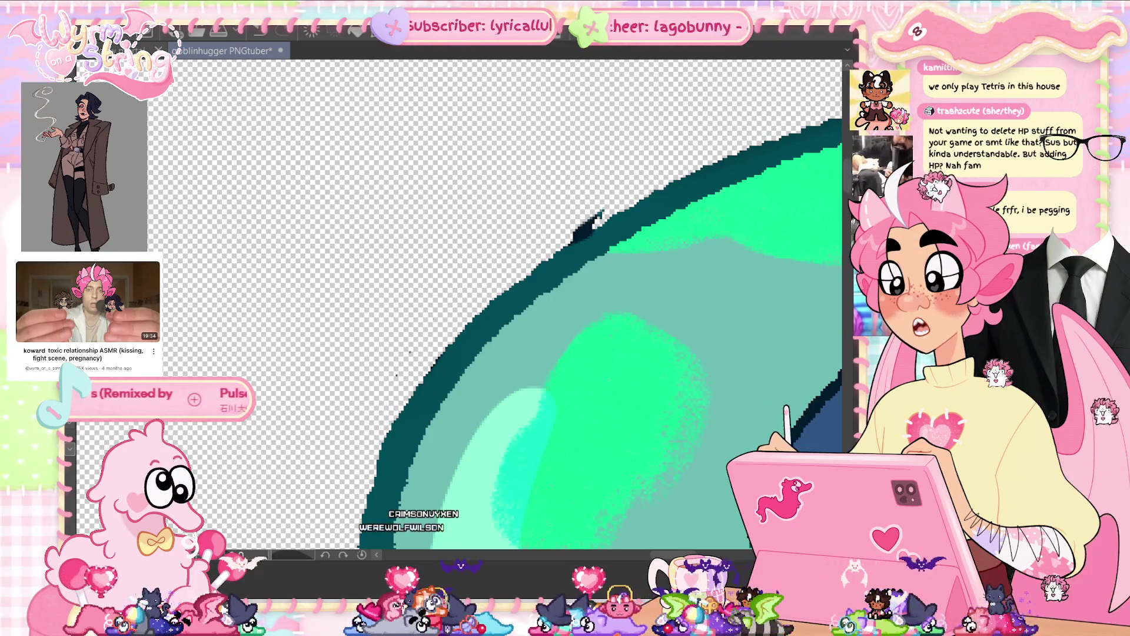
pyautogui.moveTo(598, 217)
pyautogui.mouseDown()
pyautogui.moveTo(577, 242)
pyautogui.moveTo(583, 224)
pyautogui.mouseUp()
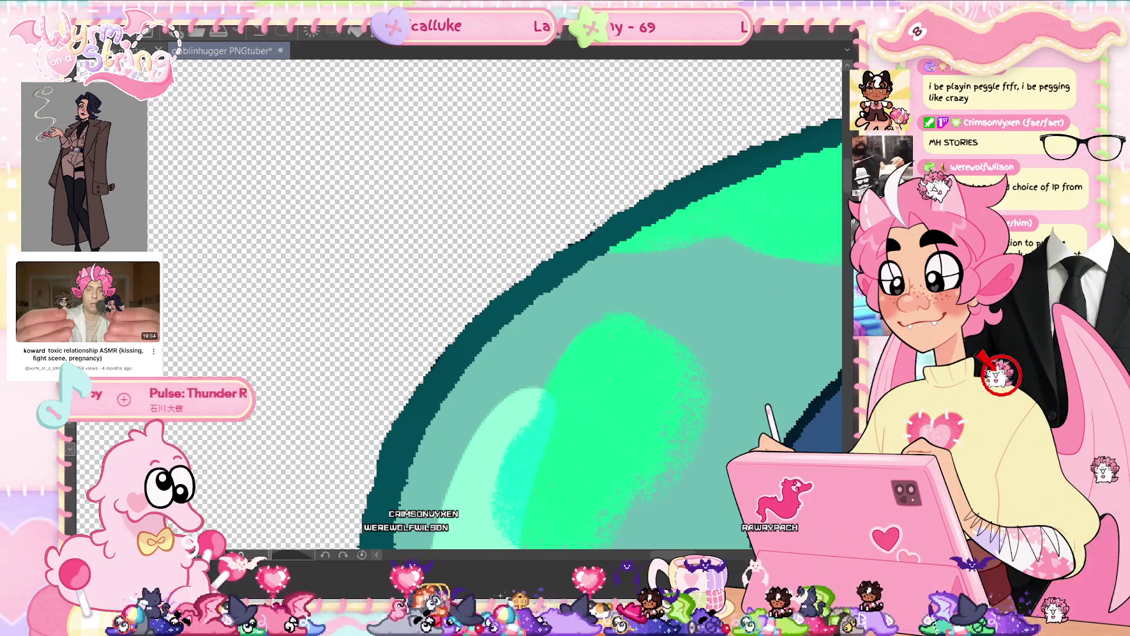
pyautogui.moveTo(597, 262)
pyautogui.mouseDown()
pyautogui.moveTo(613, 131)
pyautogui.moveTo(753, 198)
pyautogui.mouseUp()
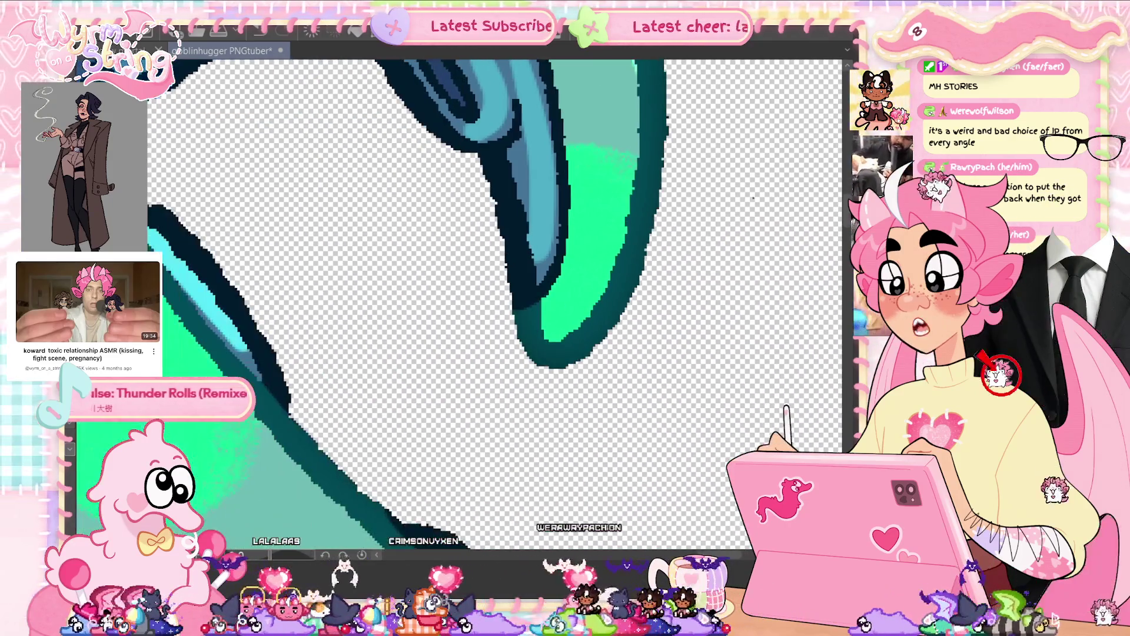
pyautogui.hotkey('ctrl', '0')
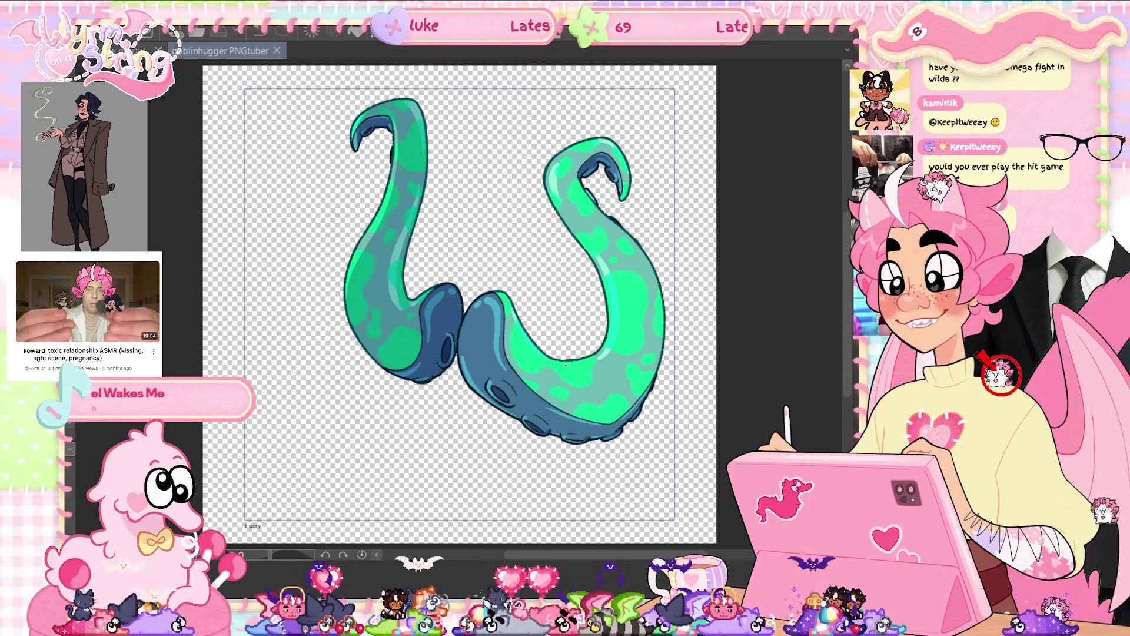
# - Set the Paper layer colour to HEX A0A0A0
pyautogui.scroll(-1, 565, 365)
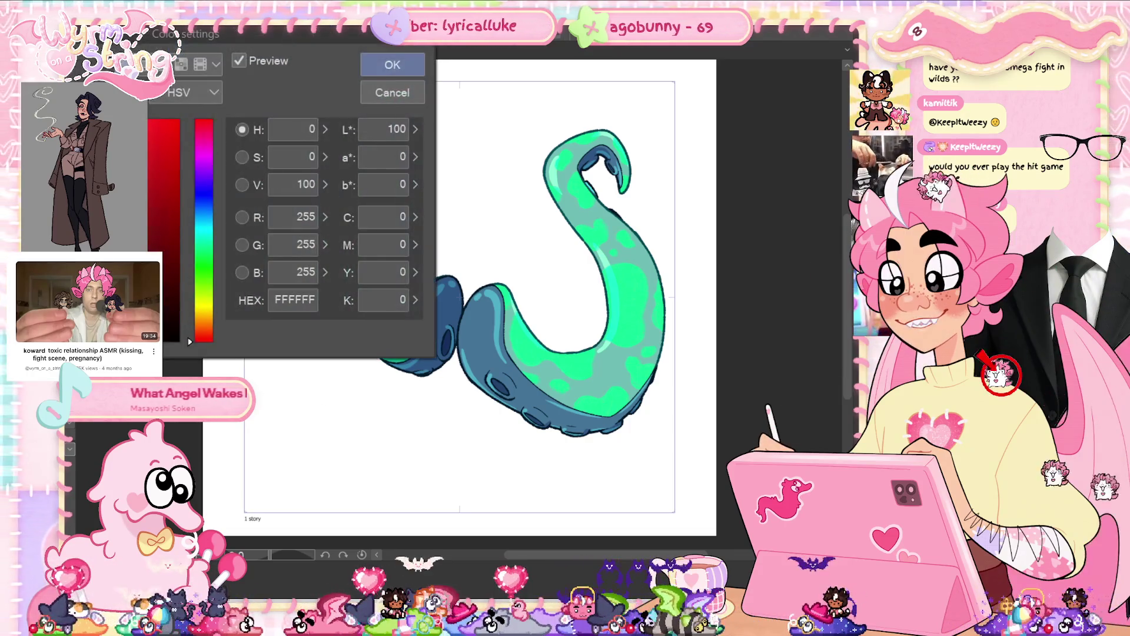
pyautogui.write('a0a0a0')
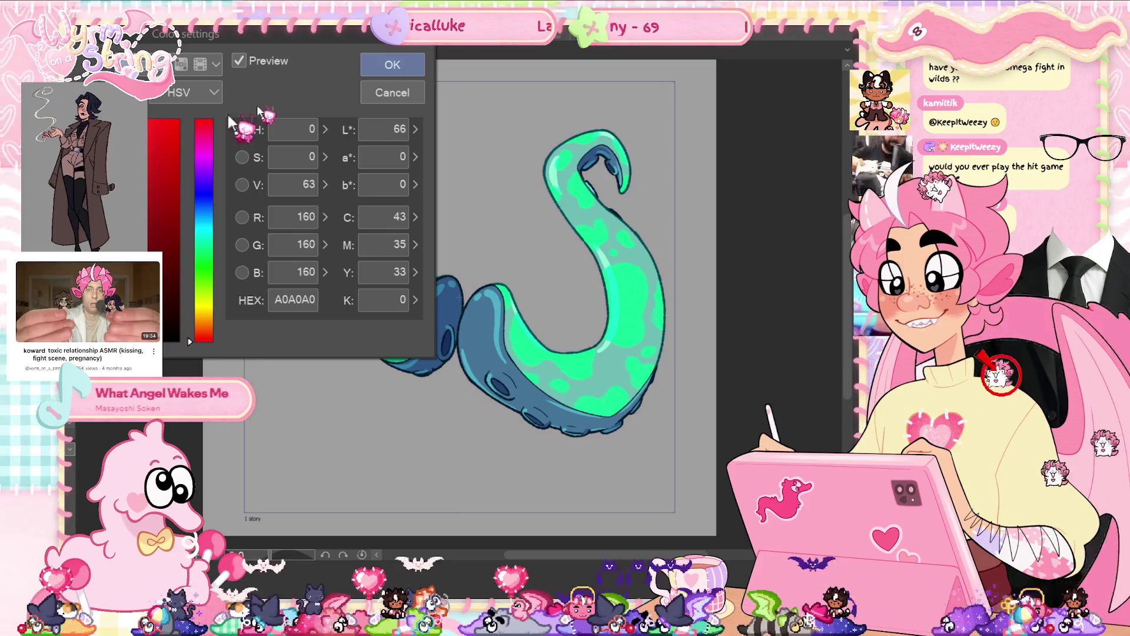
pyautogui.click(392, 65)
pyautogui.scroll(5, 554, 212)
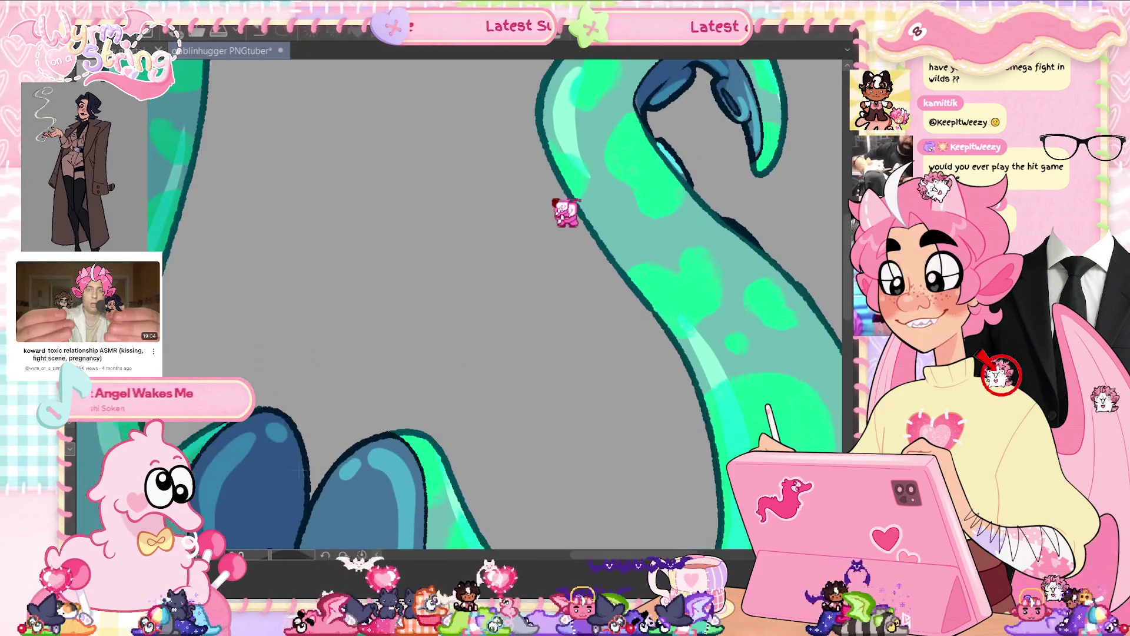
# - Save the tentacle artwork and fit the whole drawing in the window
pyautogui.scroll(-5, 565, 212)
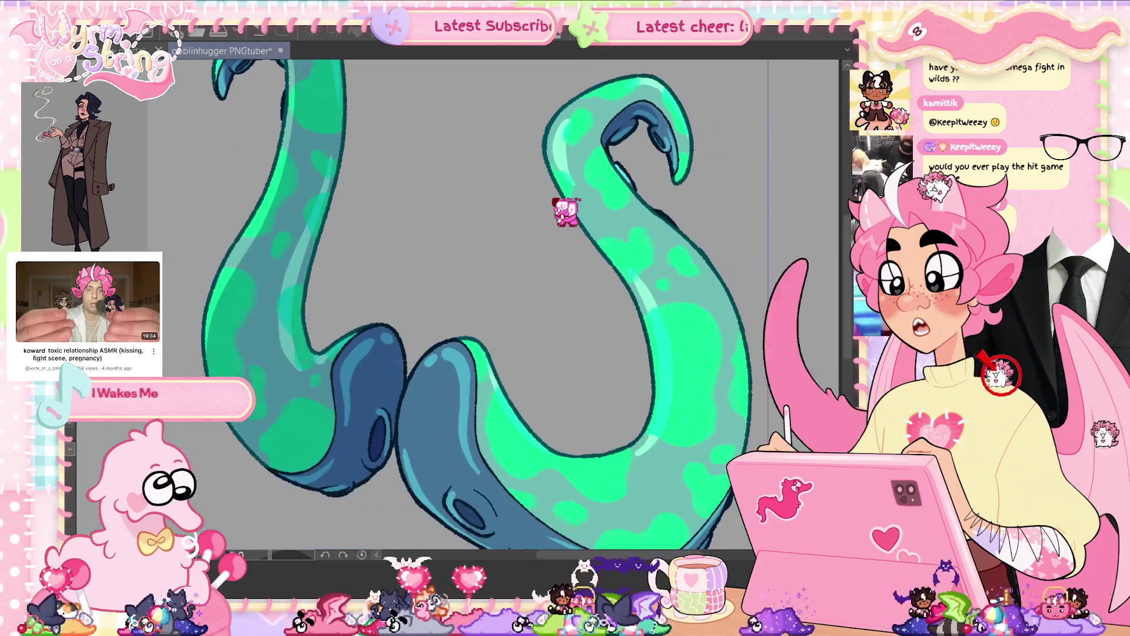
pyautogui.scroll(2, 565, 212)
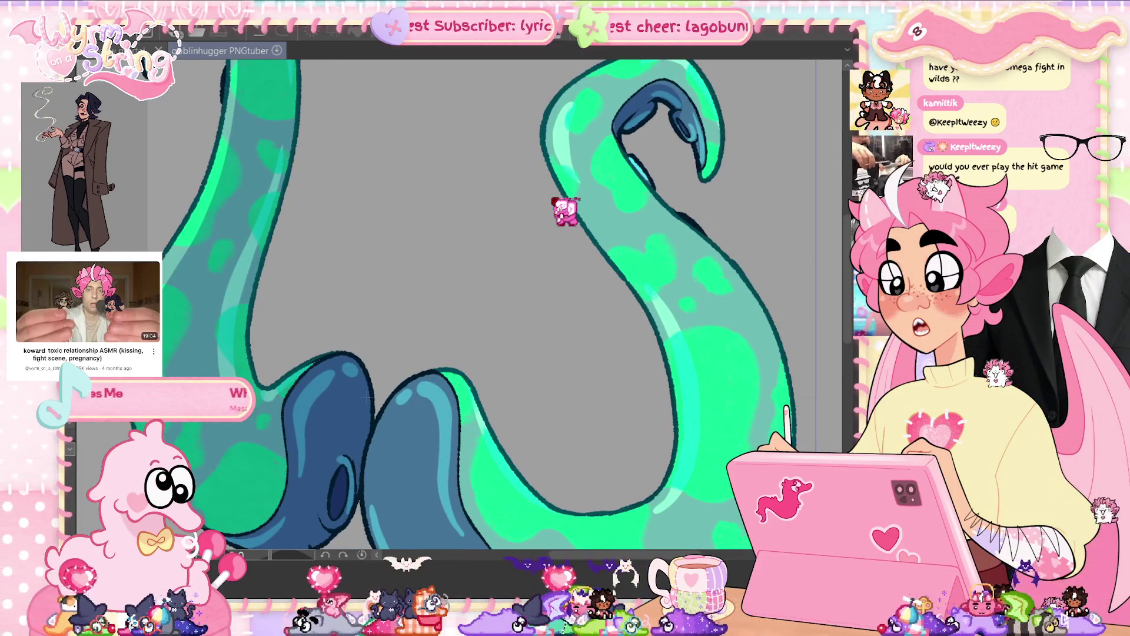
pyautogui.hotkey('ctrl', 's')
pyautogui.hotkey('ctrl', '0')
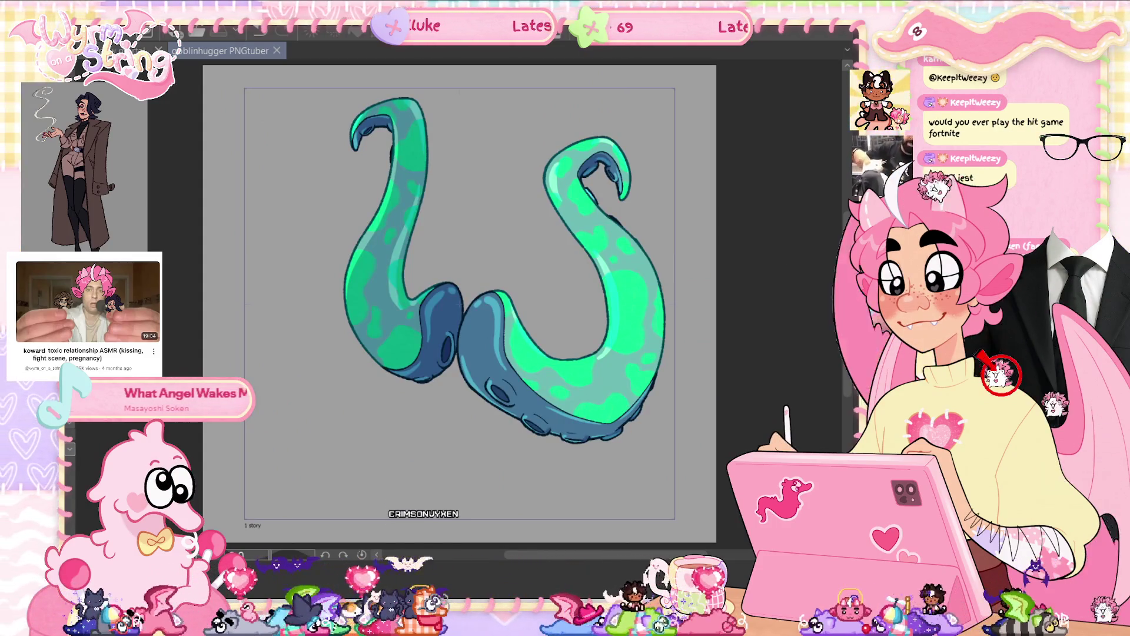
# - Compare the drawing with and without the middle tentacle, ending with it restored
pyautogui.hotkey('ctrl', 'z')
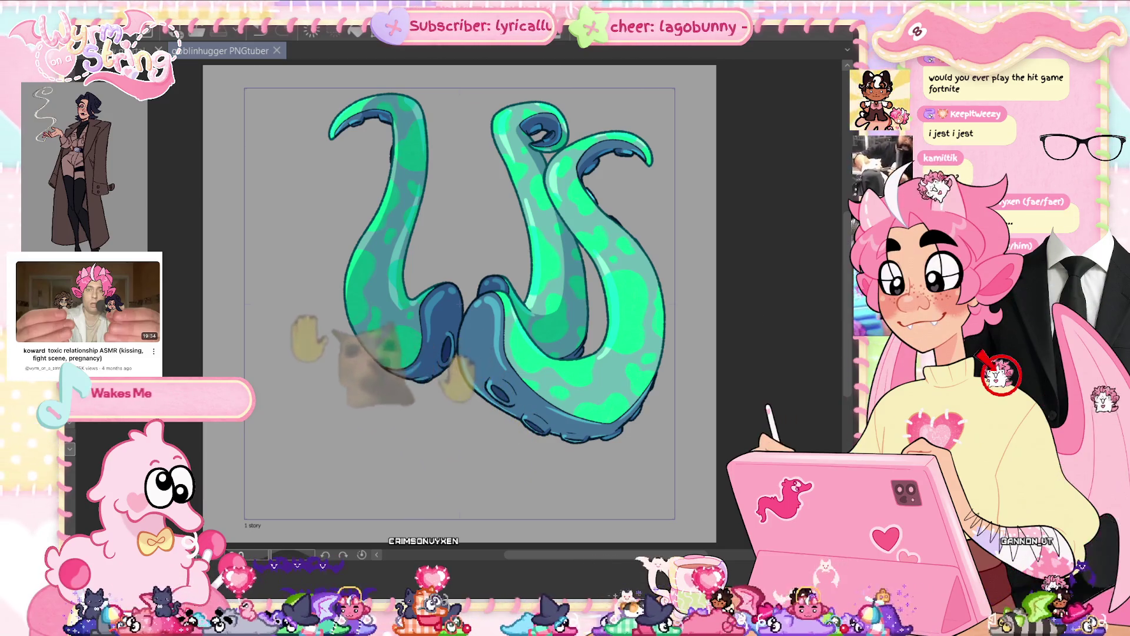
pyautogui.hotkey('ctrl', 'z')
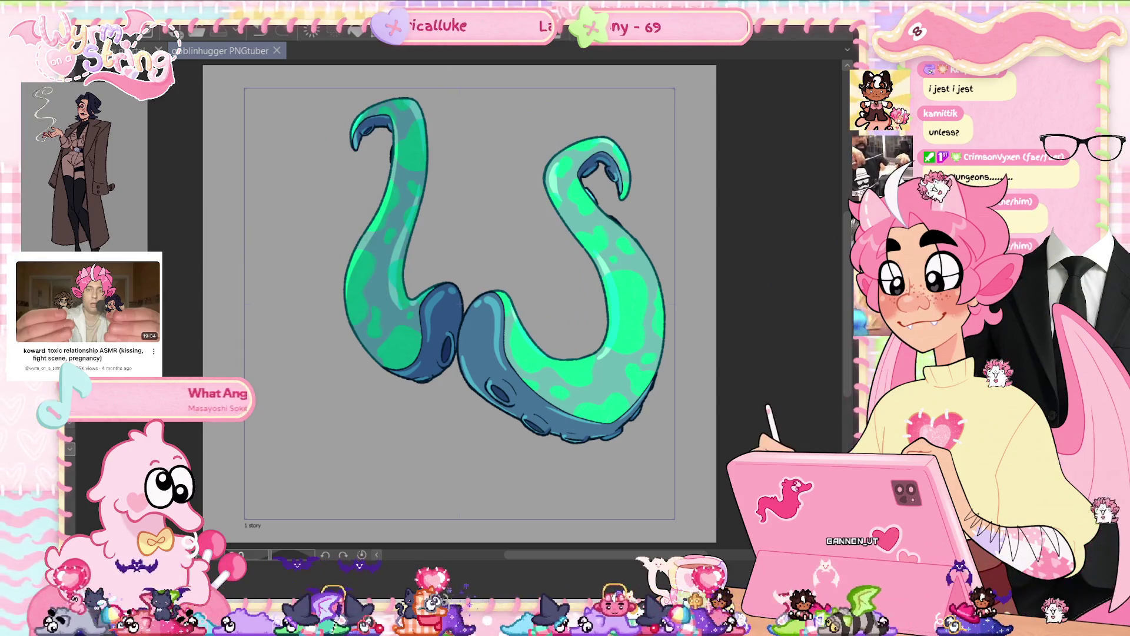
pyautogui.hotkey('ctrl', 'y')
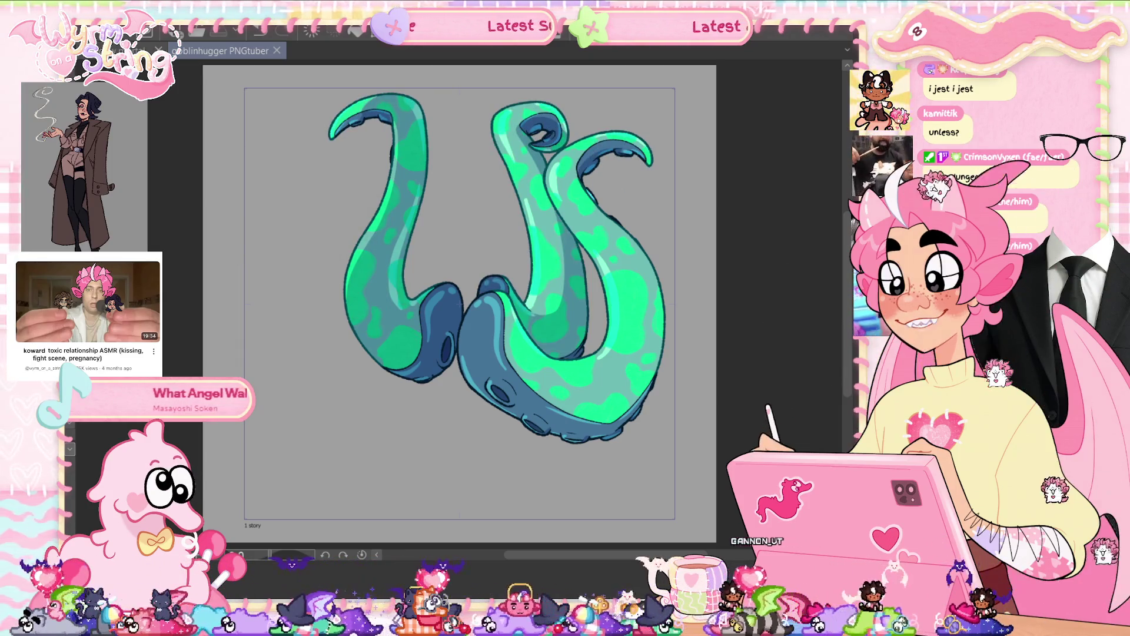
pyautogui.hotkey('ctrl', 'z')
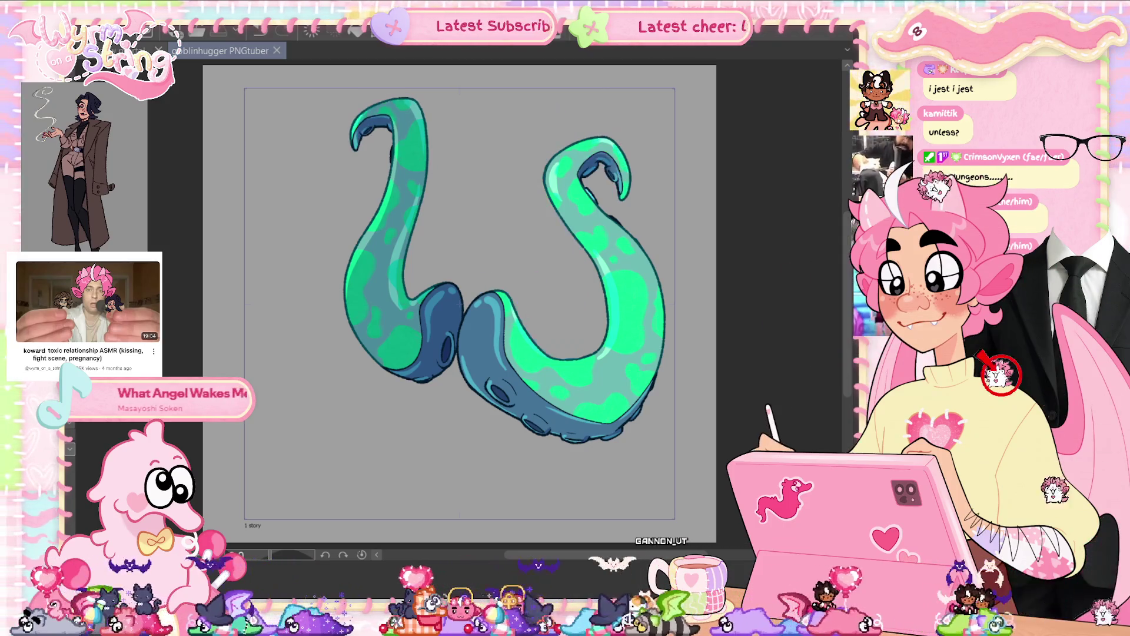
pyautogui.hotkey('ctrl', 'y')
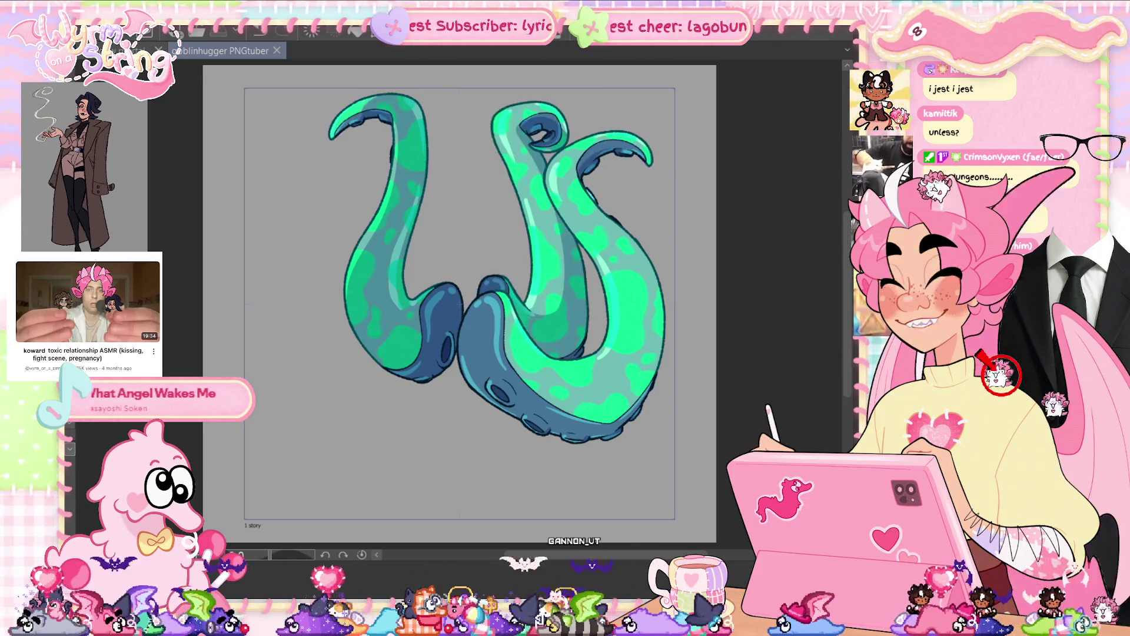
pyautogui.hotkey('ctrl', 'z')
pyautogui.hotkey('ctrl', 'y')
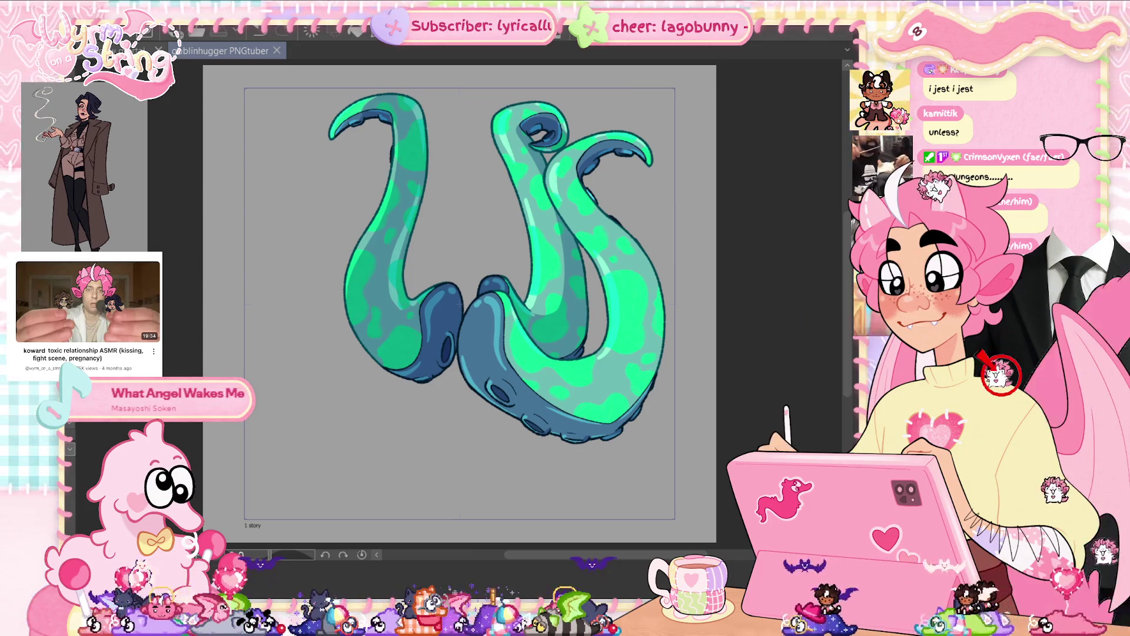
pyautogui.hotkey('ctrl', 'z')
pyautogui.hotkey('ctrl', 'y')
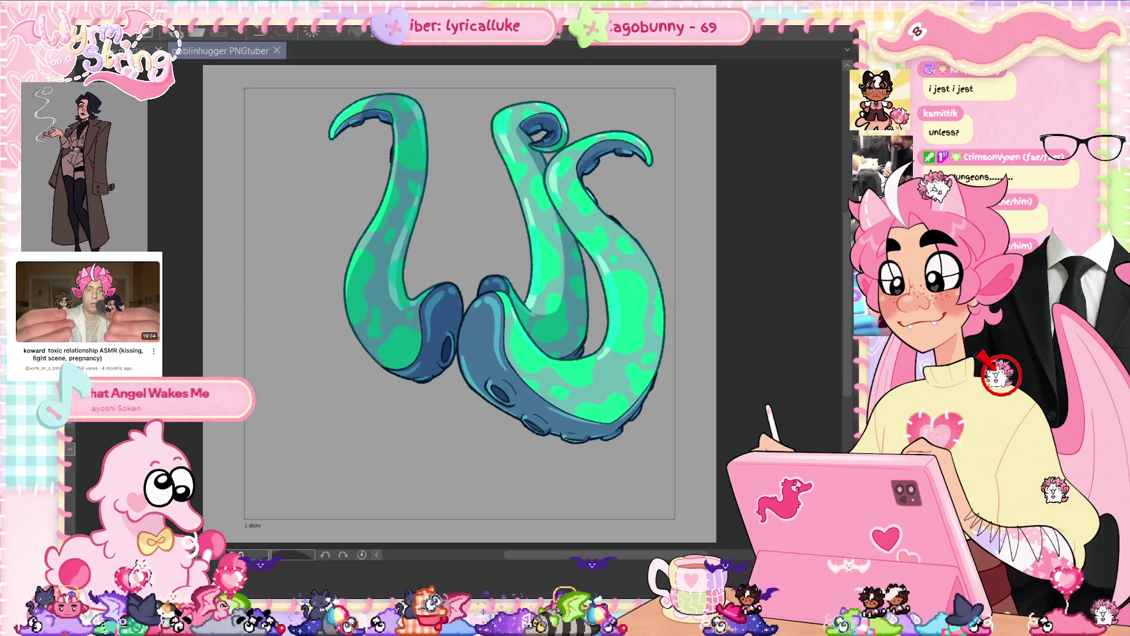
pyautogui.hotkey('ctrl', 'z')
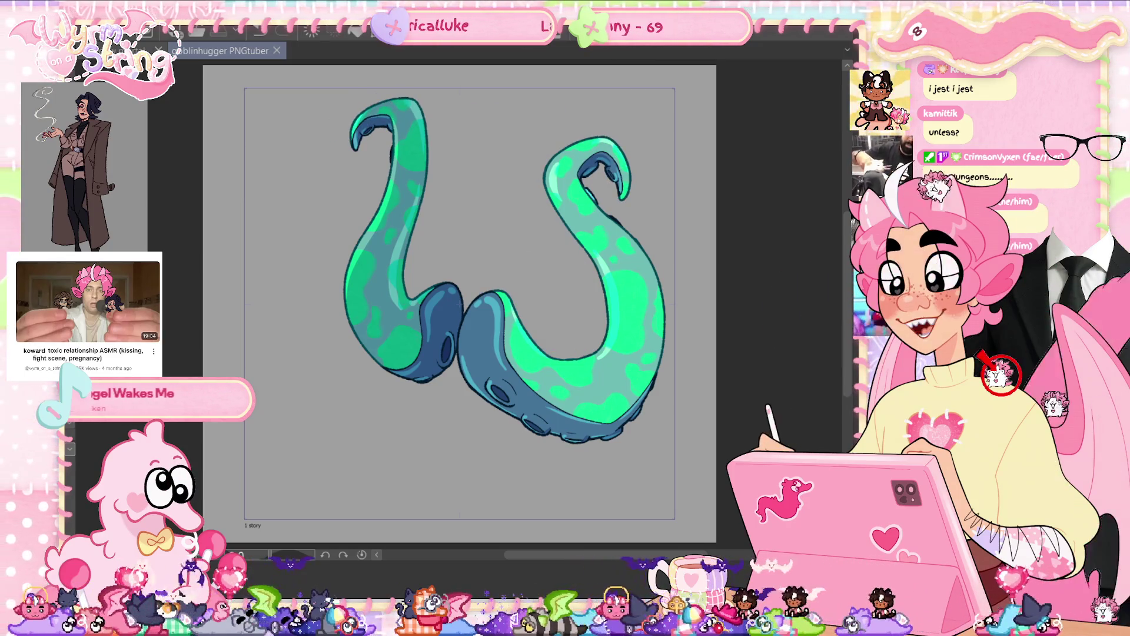
pyautogui.hotkey('ctrl', 'y')
pyautogui.hotkey('ctrl', 'y')
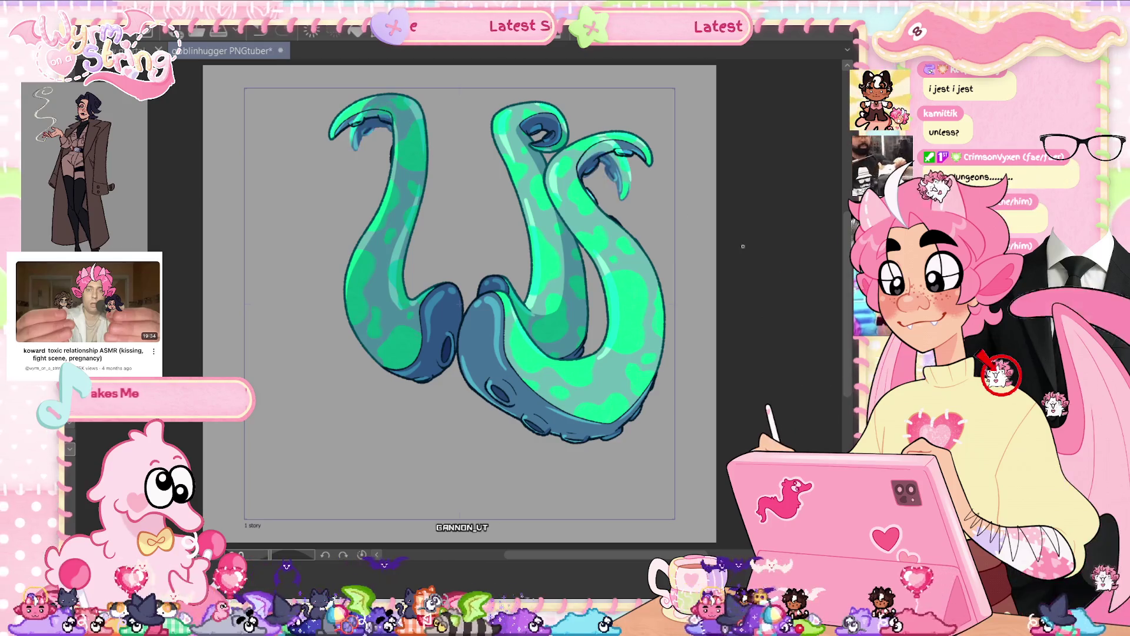
pyautogui.scroll(3, 556, 118)
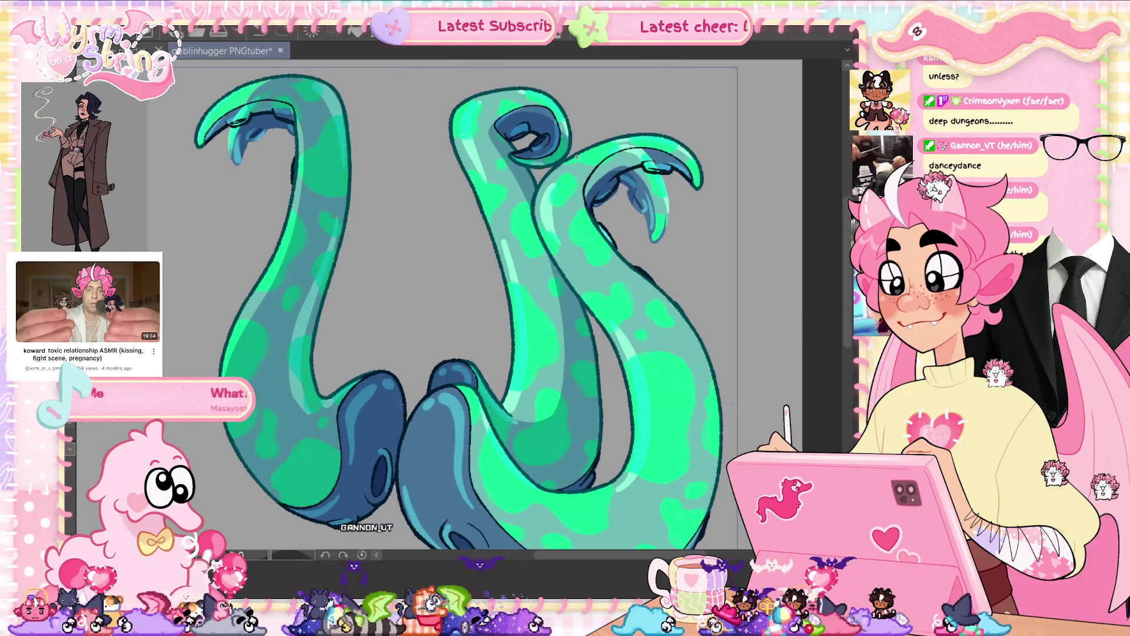
# - Add blue shading inside two tentacle-tip undersides, then zoom out and recentre the drawing
pyautogui.moveTo(577, 155); pyautogui.dragTo(606, 246)
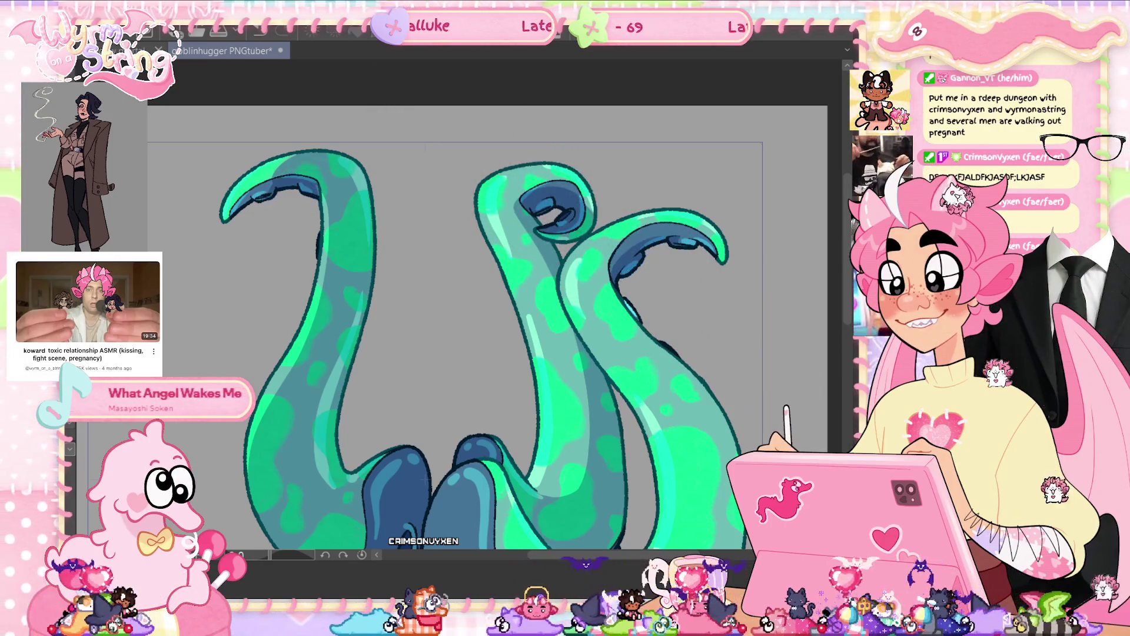
pyautogui.hotkey('ctrl', 'z')
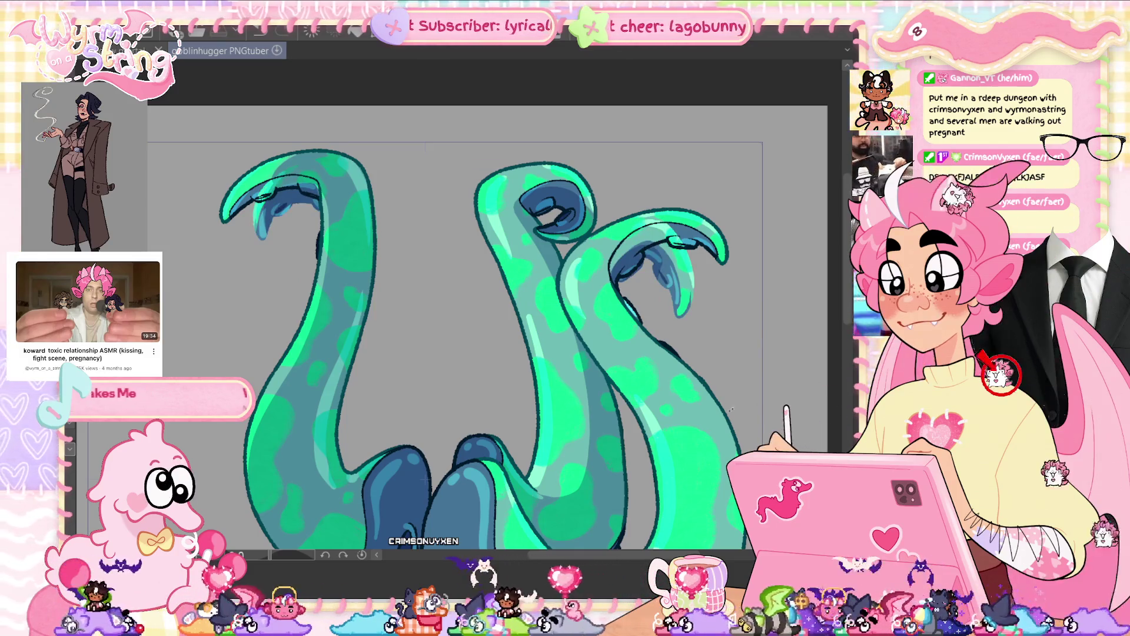
pyautogui.scroll(-5, 447, 306)
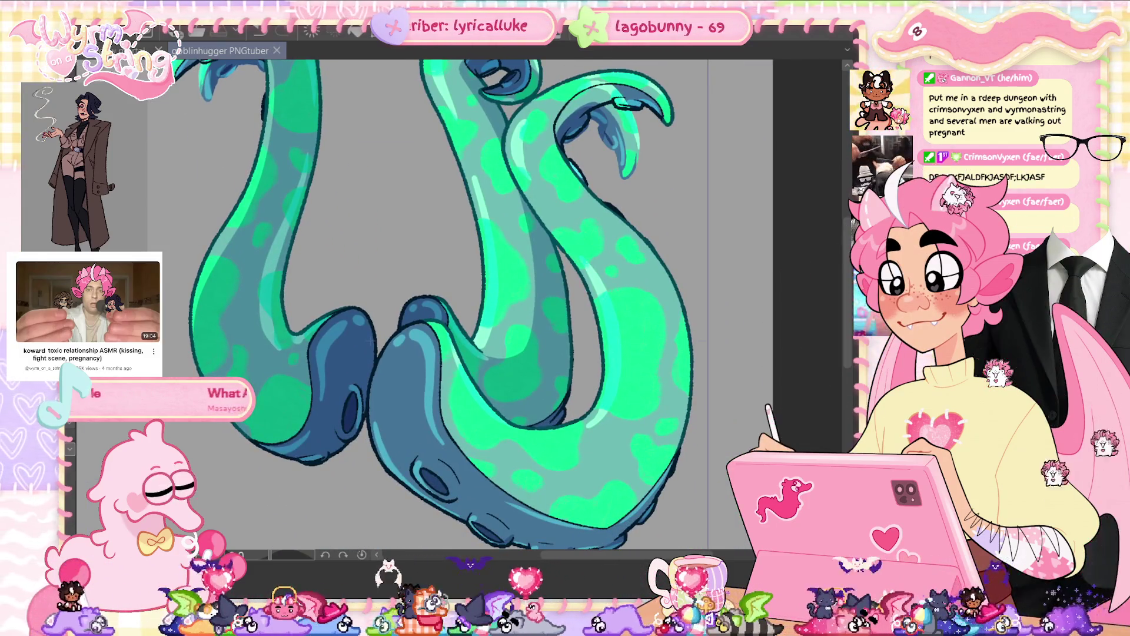
pyautogui.scroll(-1, 528, 292)
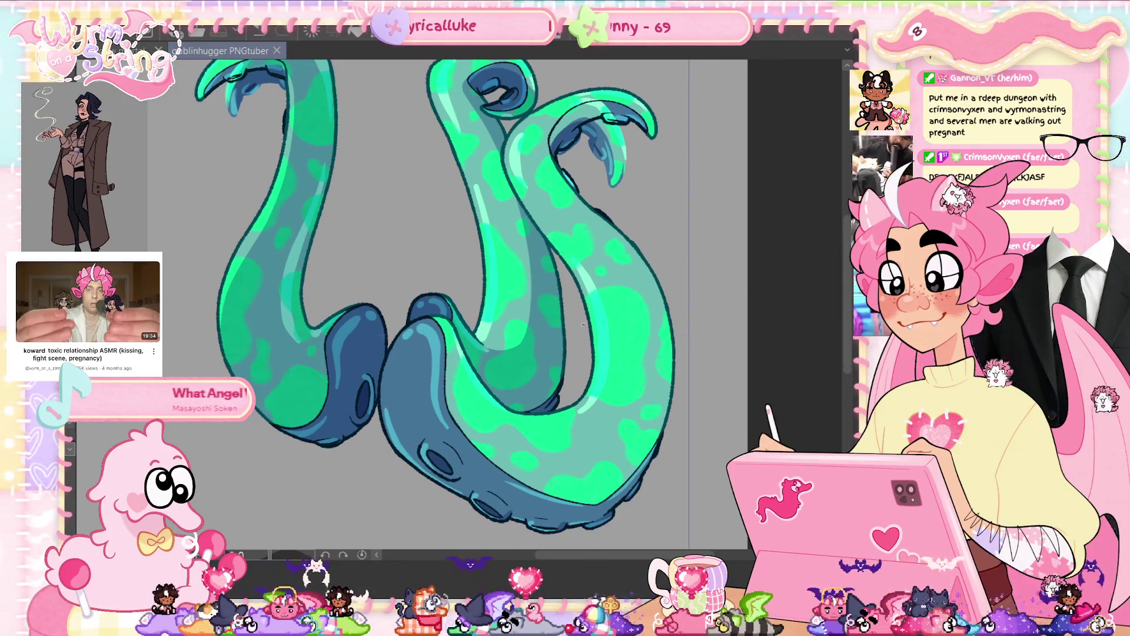
pyautogui.scroll(-3, 584, 324)
pyautogui.moveTo(596, 356); pyautogui.dragTo(594, 411)
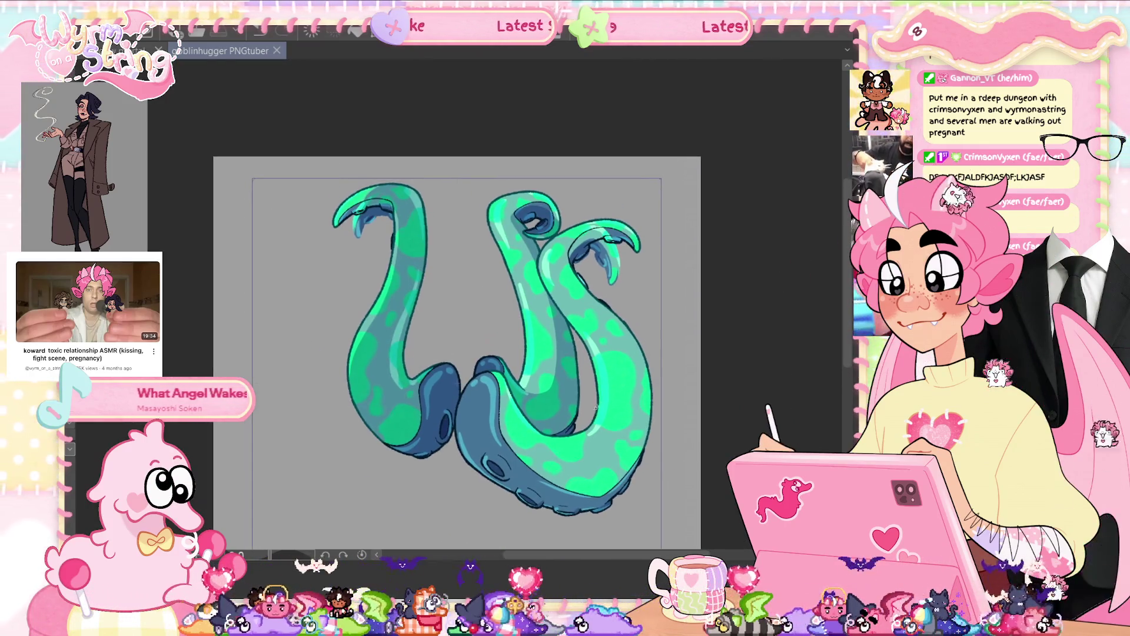
pyautogui.moveTo(392, 238)
pyautogui.mouseDown()
pyautogui.moveTo(317, 491)
pyautogui.moveTo(395, 524)
pyautogui.mouseUp()
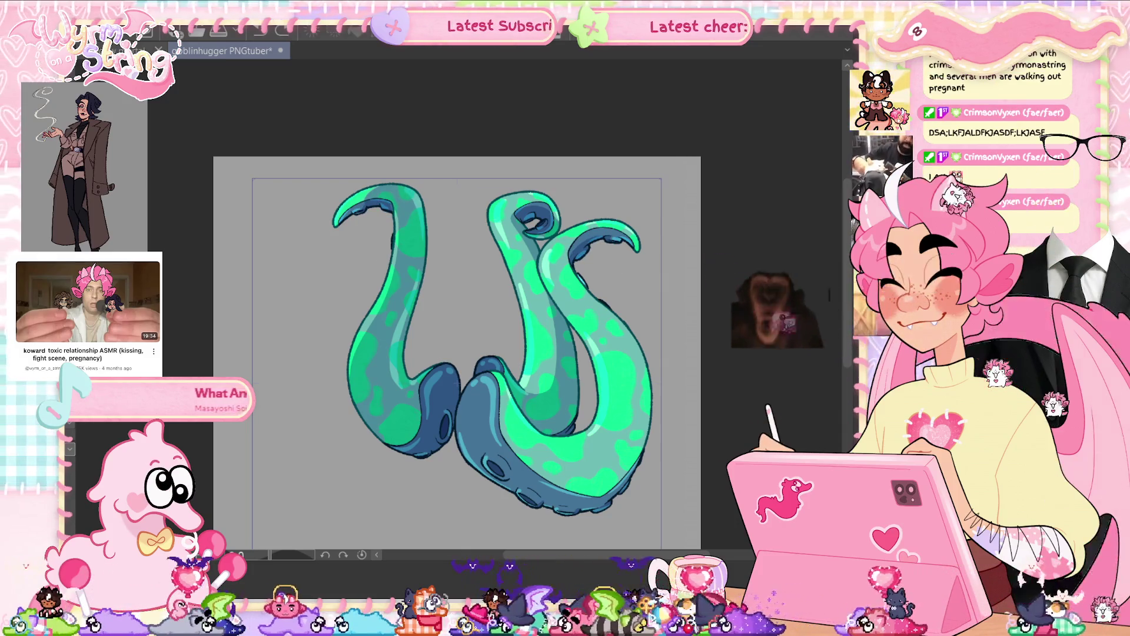
pyautogui.moveTo(653, 272)
pyautogui.mouseDown()
pyautogui.moveTo(615, 293)
pyautogui.moveTo(584, 271)
pyautogui.mouseUp()
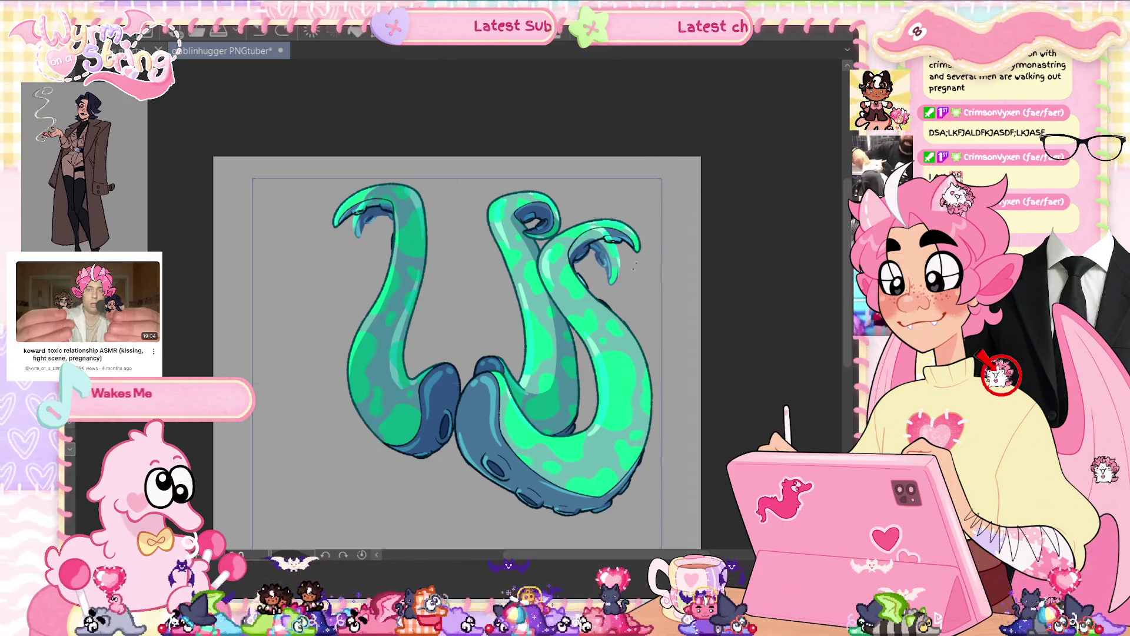
pyautogui.moveTo(614, 290)
pyautogui.mouseDown()
pyautogui.moveTo(436, 203)
pyautogui.moveTo(357, 245)
pyautogui.mouseUp()
pyautogui.press('Delete')
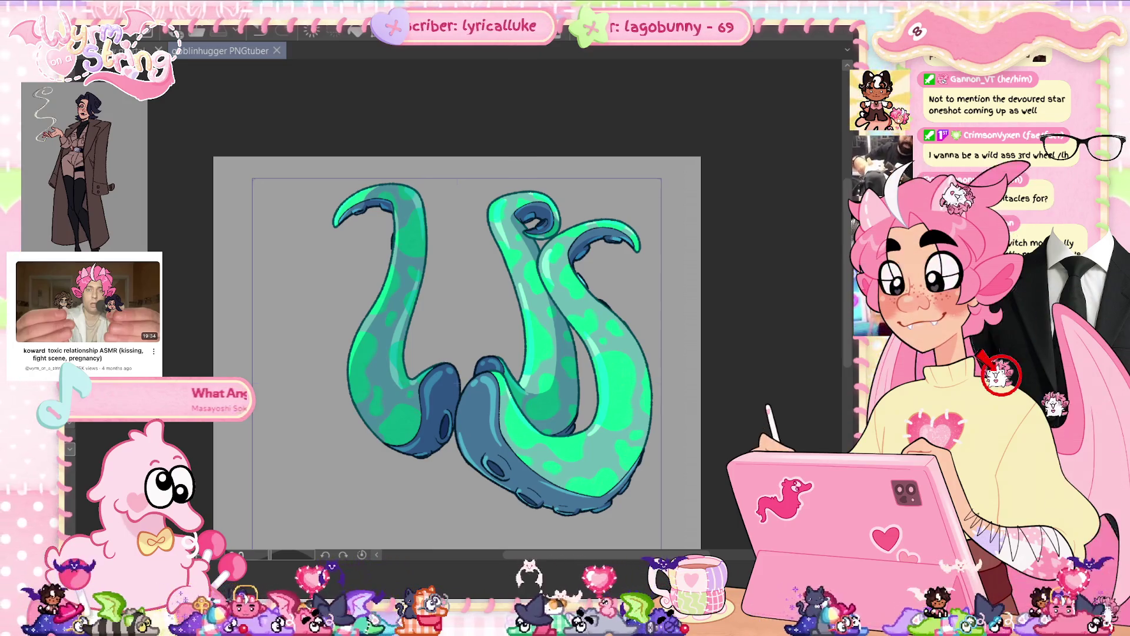
# - Lasso the middle tentacle and delete its colour fill, then deselect
pyautogui.press('Delete')
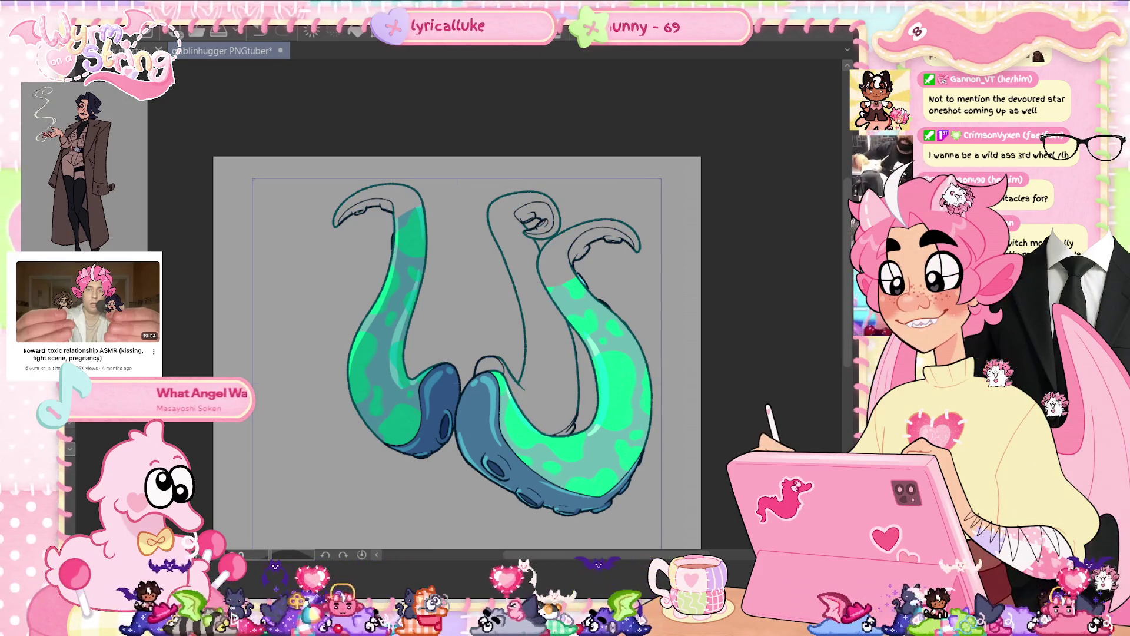
pyautogui.hotkey('ctrl', 'z')
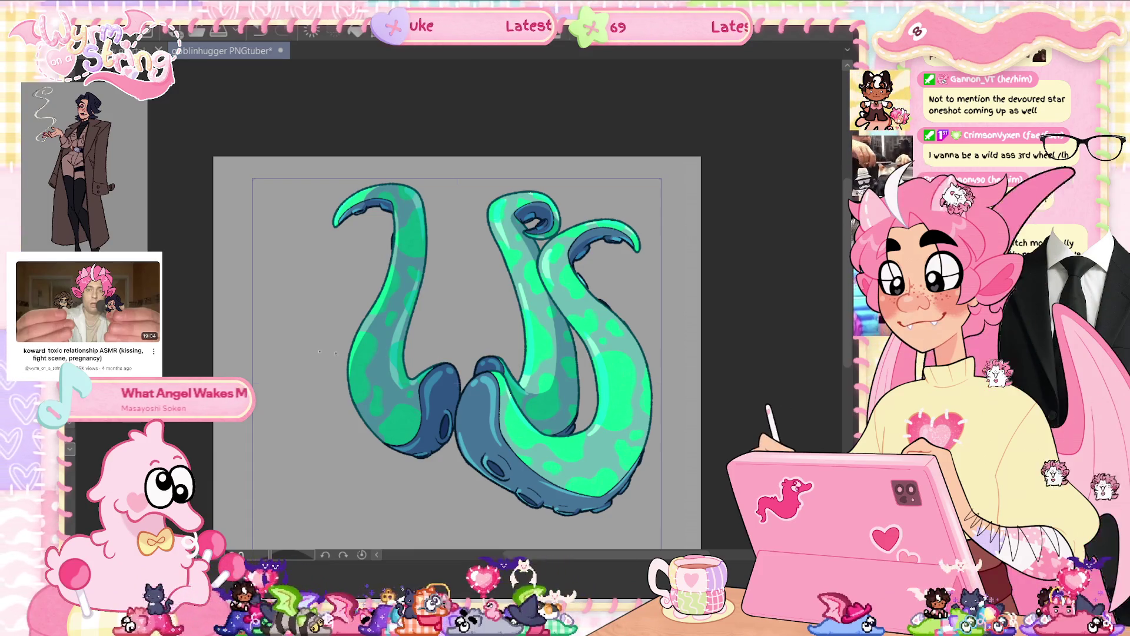
pyautogui.moveTo(598, 274)
pyautogui.mouseDown()
pyautogui.moveTo(549, 303)
pyautogui.moveTo(528, 247)
pyautogui.moveTo(587, 201)
pyautogui.moveTo(438, 176)
pyautogui.moveTo(447, 233)
pyautogui.moveTo(553, 106)
pyautogui.moveTo(648, 279)
pyautogui.mouseUp()
pyautogui.press('Delete')
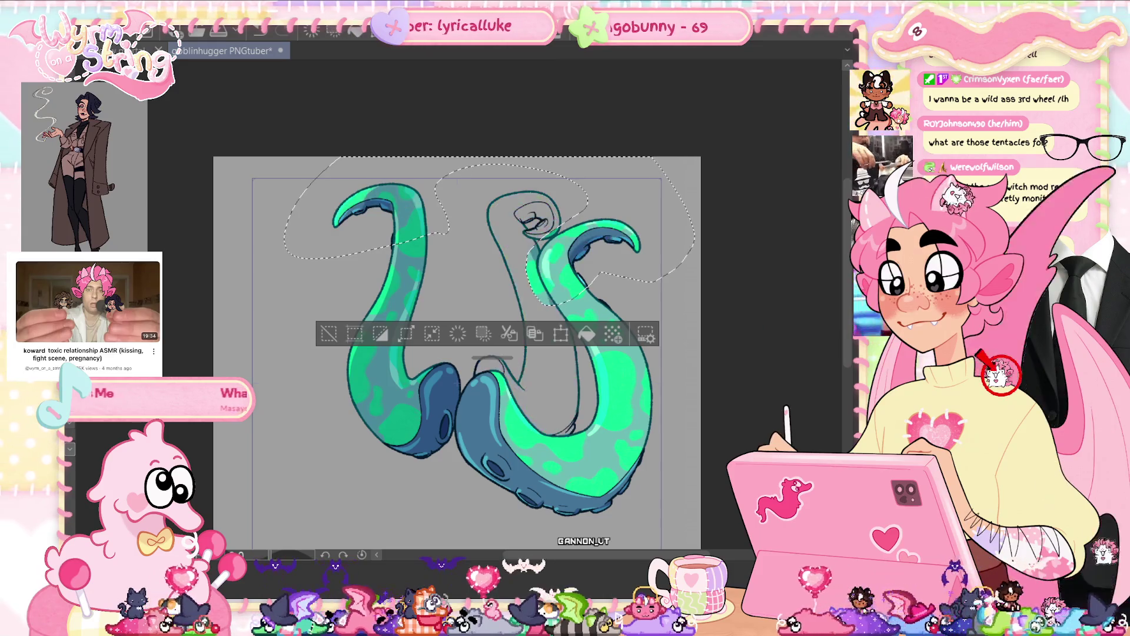
pyautogui.hotkey('ctrl', 'd')
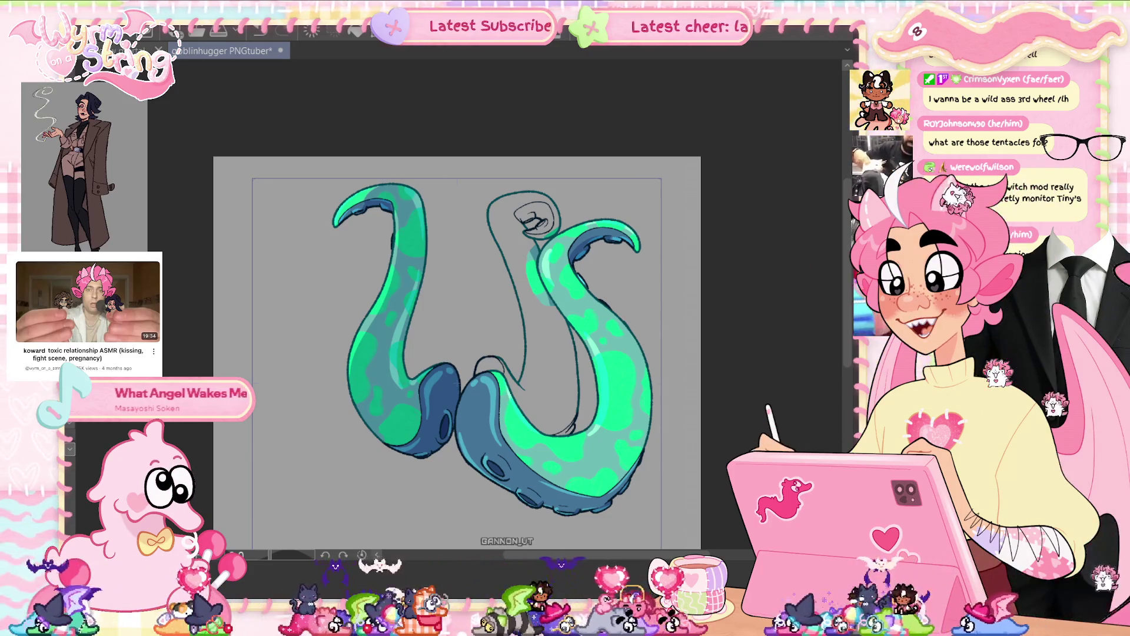
pyautogui.scroll(5, 600, 232)
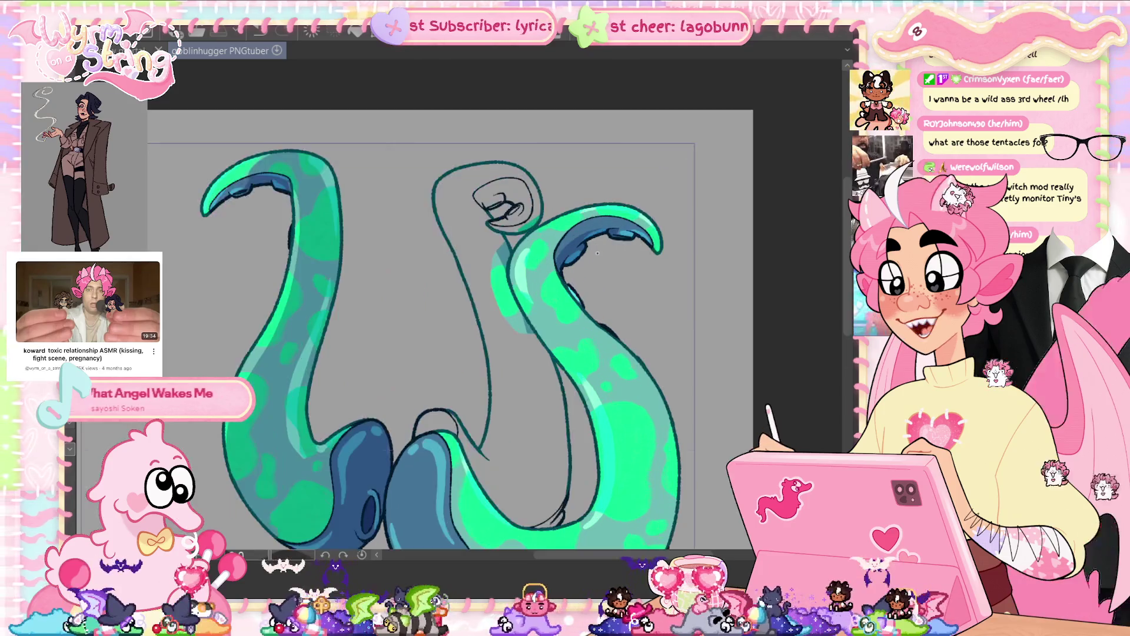
# - Compare the tentacle edit before and after, then save the drawing
pyautogui.hotkey('ctrl', 'z')
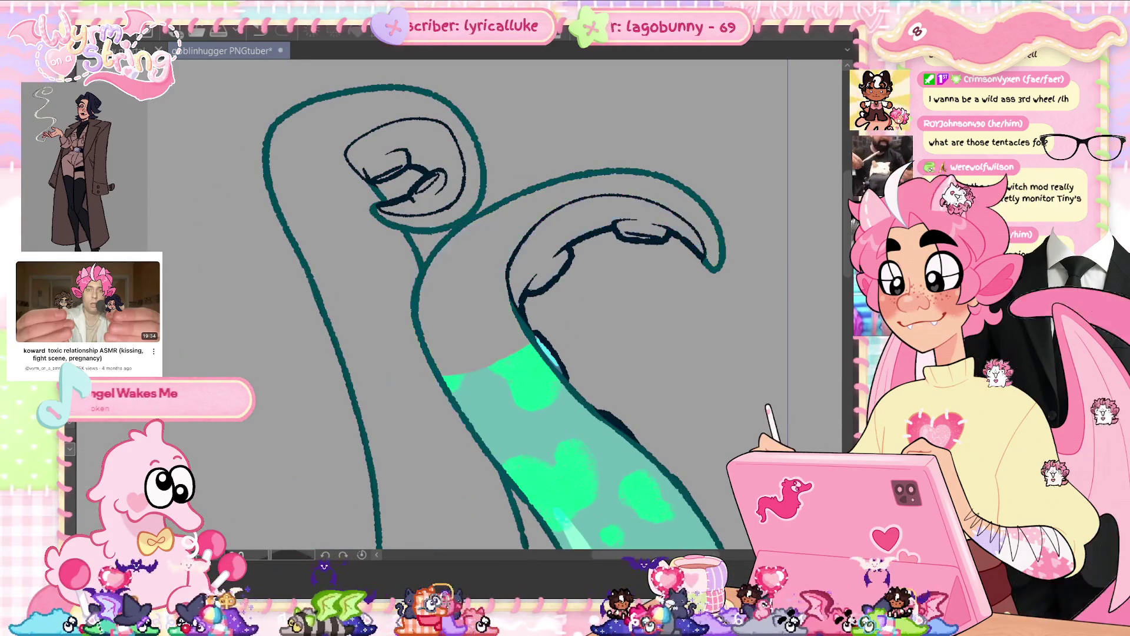
pyautogui.hotkey('ctrl', 'y')
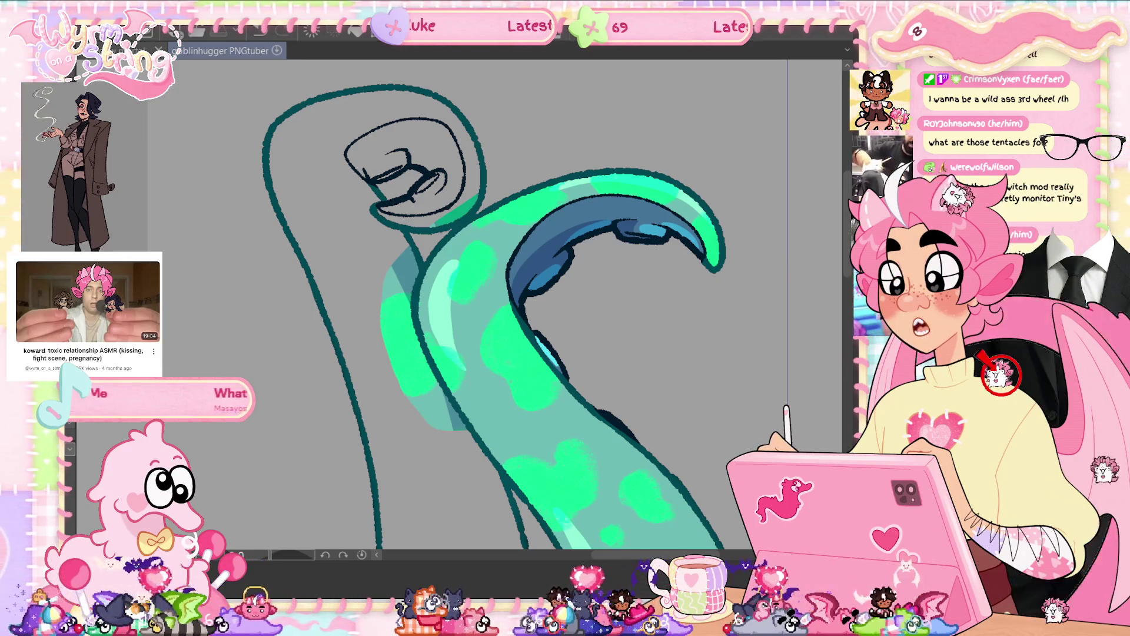
pyautogui.hotkey('ctrl', 's')
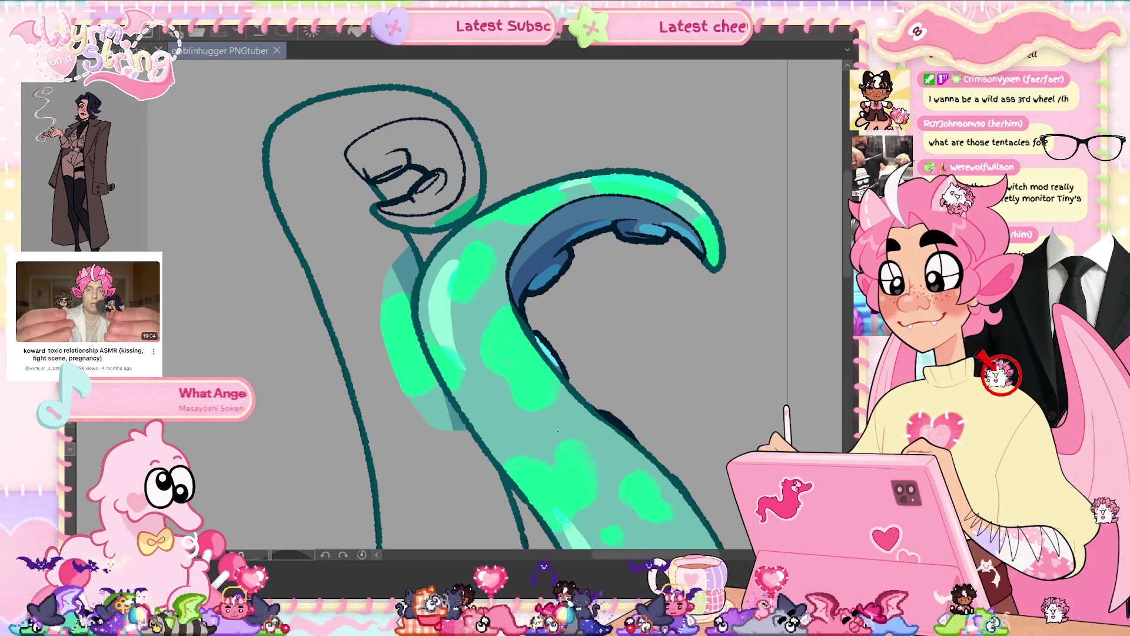
# - Paint light rim strokes up the tentacle's left outline, undo the dark head fill, and fit to view
pyautogui.moveTo(473, 436); pyautogui.dragTo(437, 374)
pyautogui.moveTo(416, 309)
pyautogui.mouseDown()
pyautogui.moveTo(423, 267)
pyautogui.moveTo(497, 206)
pyautogui.moveTo(412, 94)
pyautogui.moveTo(306, 236)
pyautogui.moveTo(503, 462)
pyautogui.mouseUp()
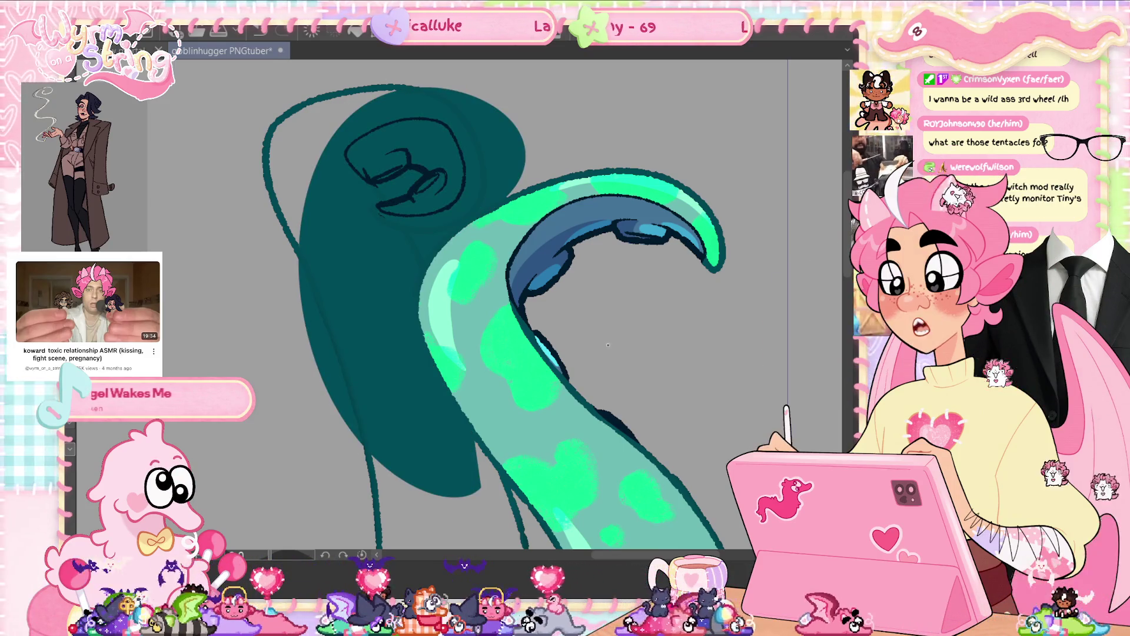
pyautogui.hotkey('ctrl', 'z')
pyautogui.moveTo(457, 408)
pyautogui.mouseDown()
pyautogui.moveTo(466, 425)
pyautogui.moveTo(366, 386)
pyautogui.moveTo(489, 146)
pyautogui.moveTo(489, 208)
pyautogui.moveTo(427, 263)
pyautogui.moveTo(415, 317)
pyautogui.moveTo(436, 376)
pyautogui.mouseUp()
pyautogui.hotkey('ctrl', '0')
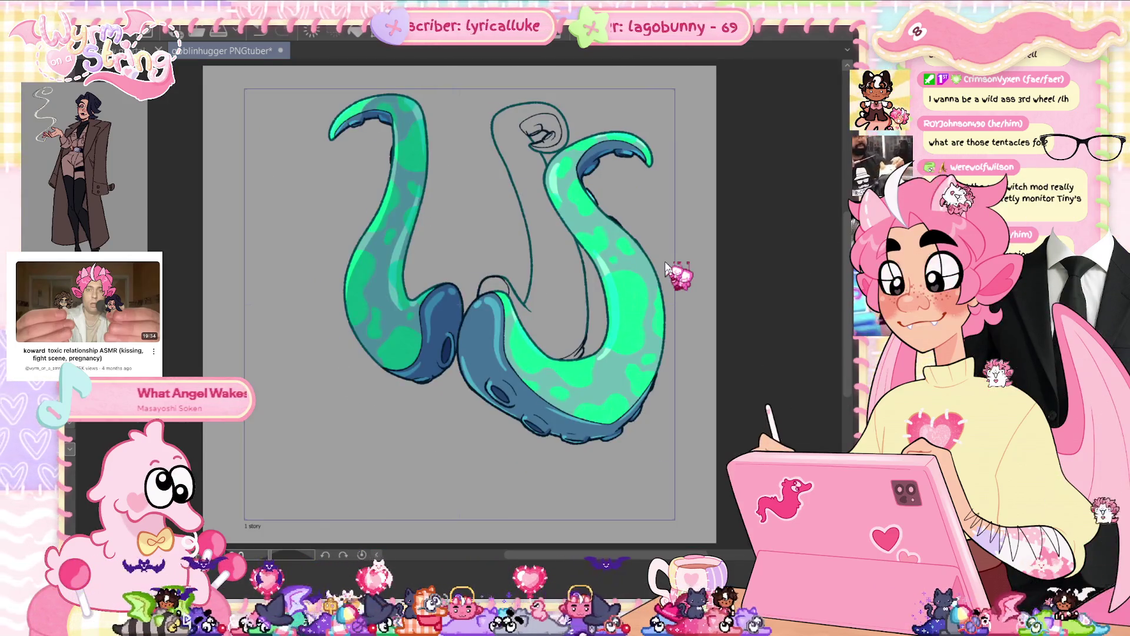
# - Delete the unneeded layer and compare the middle tentacle sketch and sucker details
pyautogui.press('Delete')
pyautogui.press('Return')
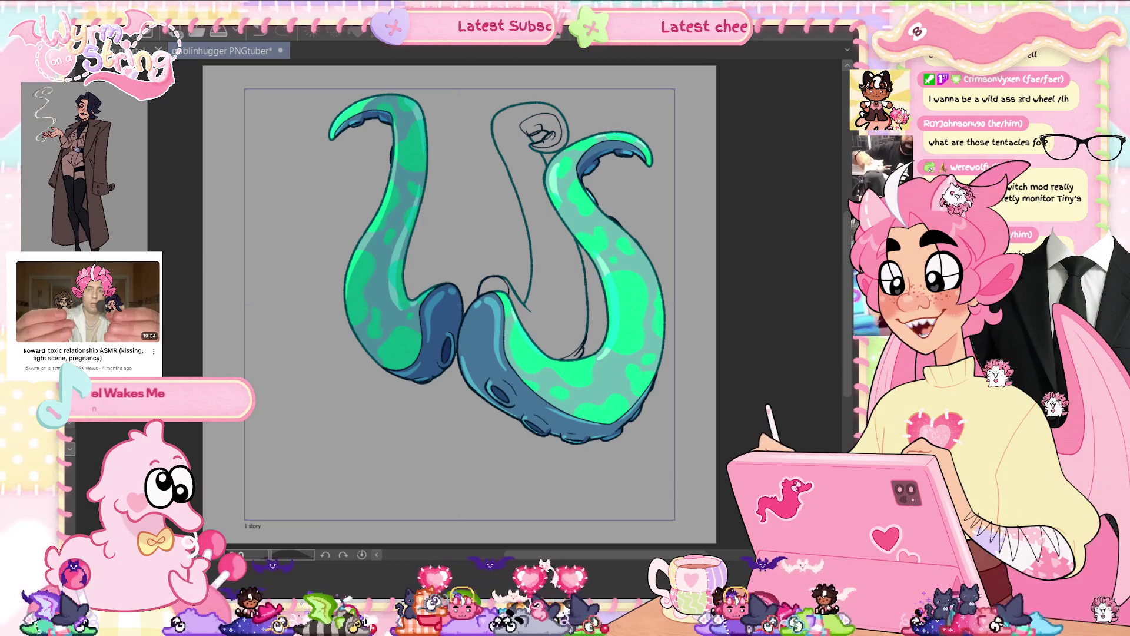
pyautogui.hotkey('ctrl', 'z')
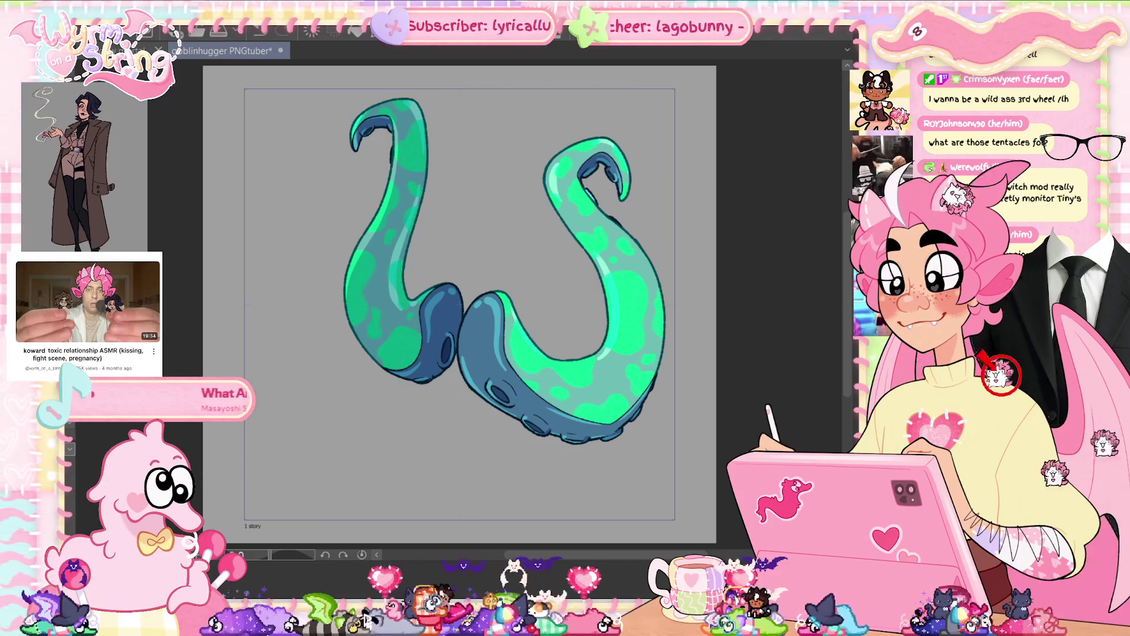
pyautogui.hotkey('ctrl', 'y')
pyautogui.hotkey('ctrl', 'y')
pyautogui.hotkey('ctrl', 'z')
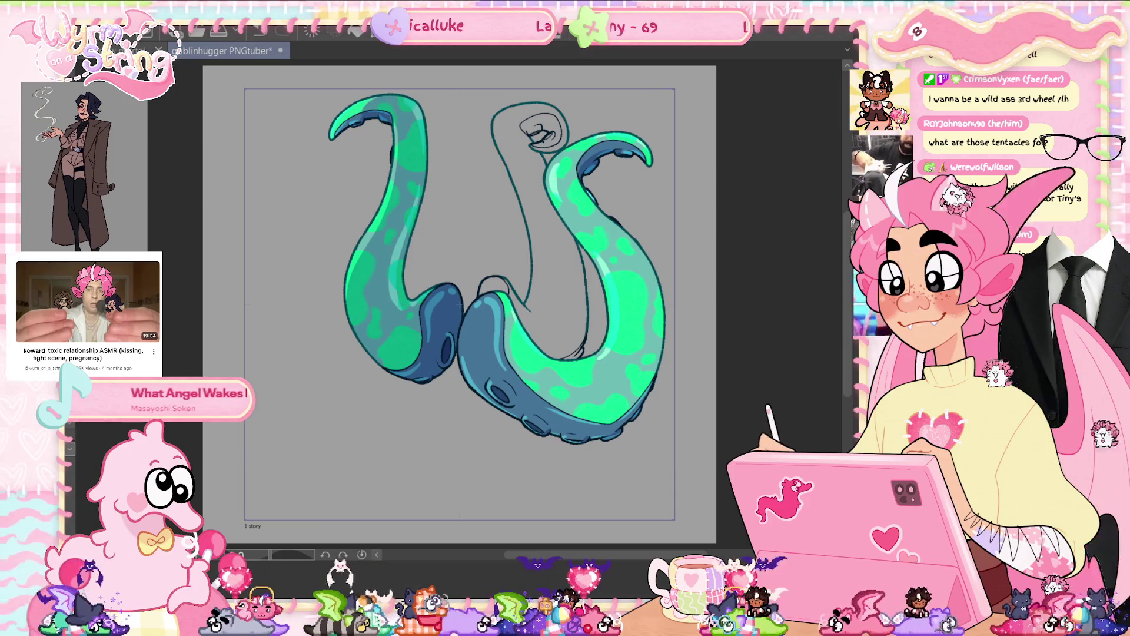
pyautogui.hotkey('ctrl', 'y')
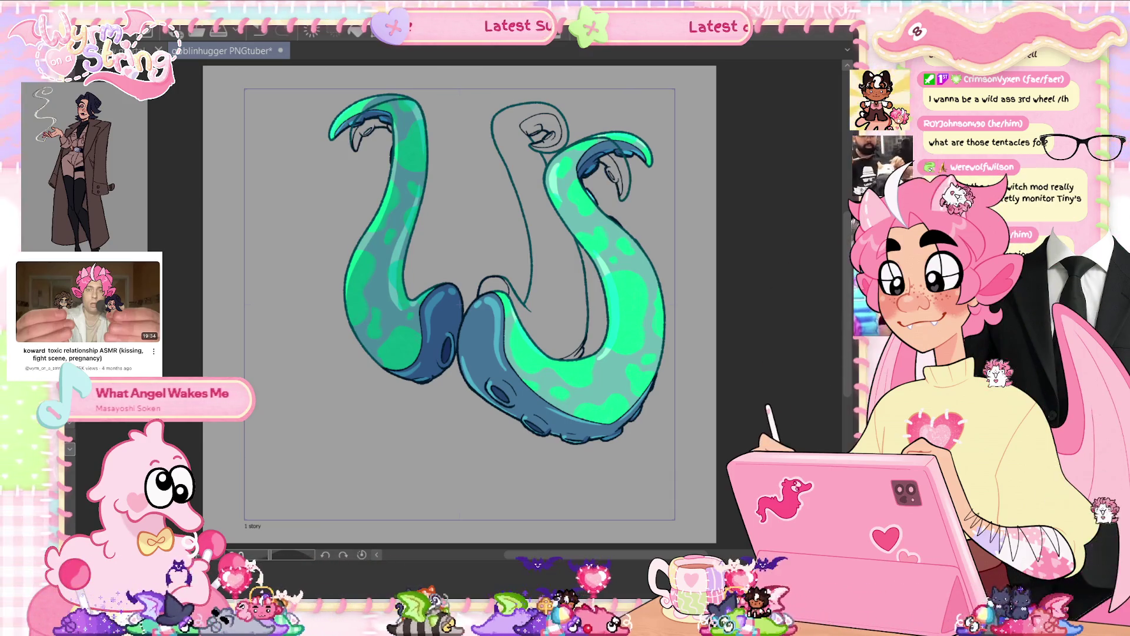
# - Draw and trim claw strokes below the right tentacle tip, checking colour fills with lineart hidden
pyautogui.moveTo(658, 193)
pyautogui.mouseDown()
pyautogui.moveTo(612, 207)
pyautogui.moveTo(540, 197)
pyautogui.moveTo(489, 113)
pyautogui.moveTo(330, 168)
pyautogui.moveTo(706, 235)
pyautogui.moveTo(717, 345)
pyautogui.mouseUp()
pyautogui.press('Delete')
pyautogui.hotkey('ctrl', 'd')
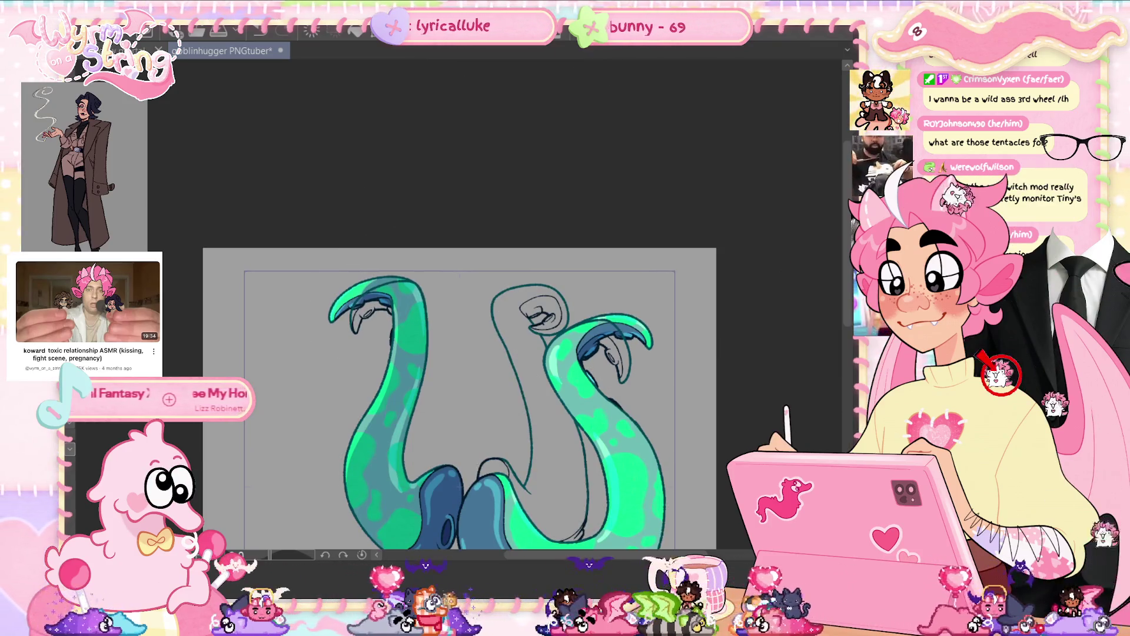
pyautogui.hotkey('ctrl', 'h')
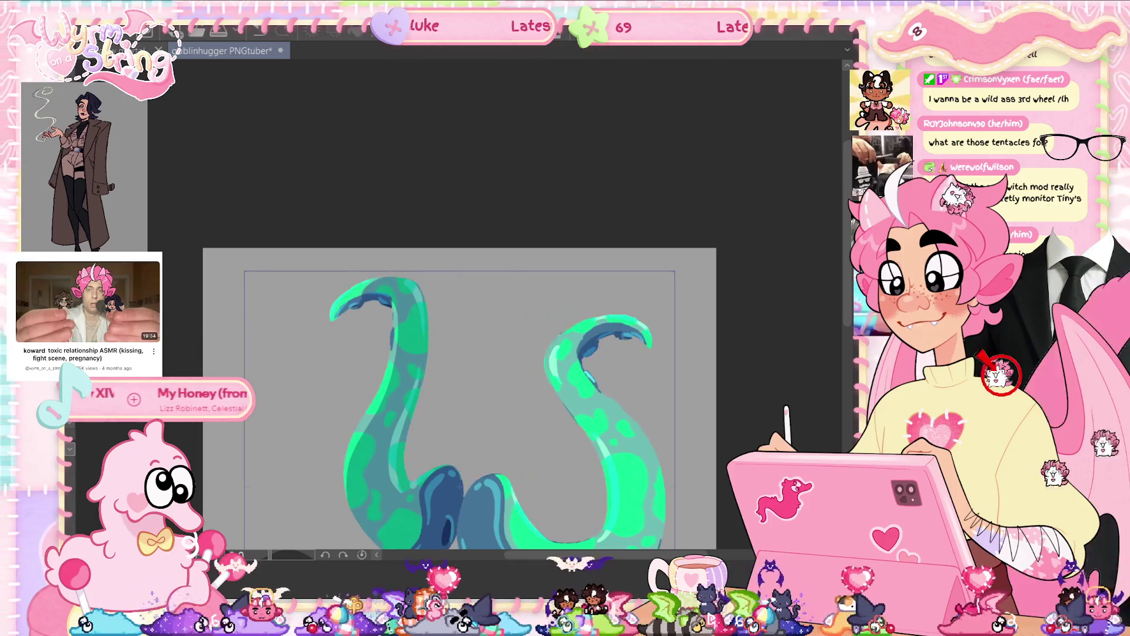
pyautogui.hotkey('ctrl', 'z')
pyautogui.hotkey('ctrl', 'z')
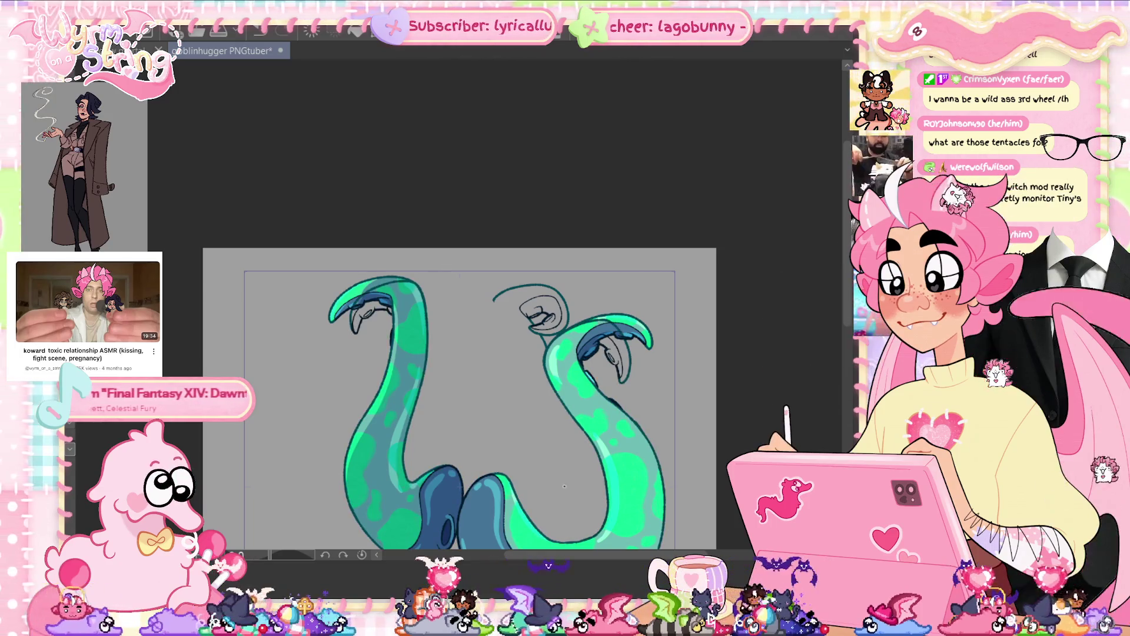
pyautogui.scroll(2, 591, 482)
pyautogui.scroll(2, 591, 481)
pyautogui.moveTo(719, 300)
pyautogui.mouseDown()
pyautogui.moveTo(628, 302)
pyautogui.moveTo(598, 282)
pyautogui.moveTo(434, 283)
pyautogui.moveTo(383, 88)
pyautogui.moveTo(757, 310)
pyautogui.mouseUp()
pyautogui.hotkey('ctrl', 'z')
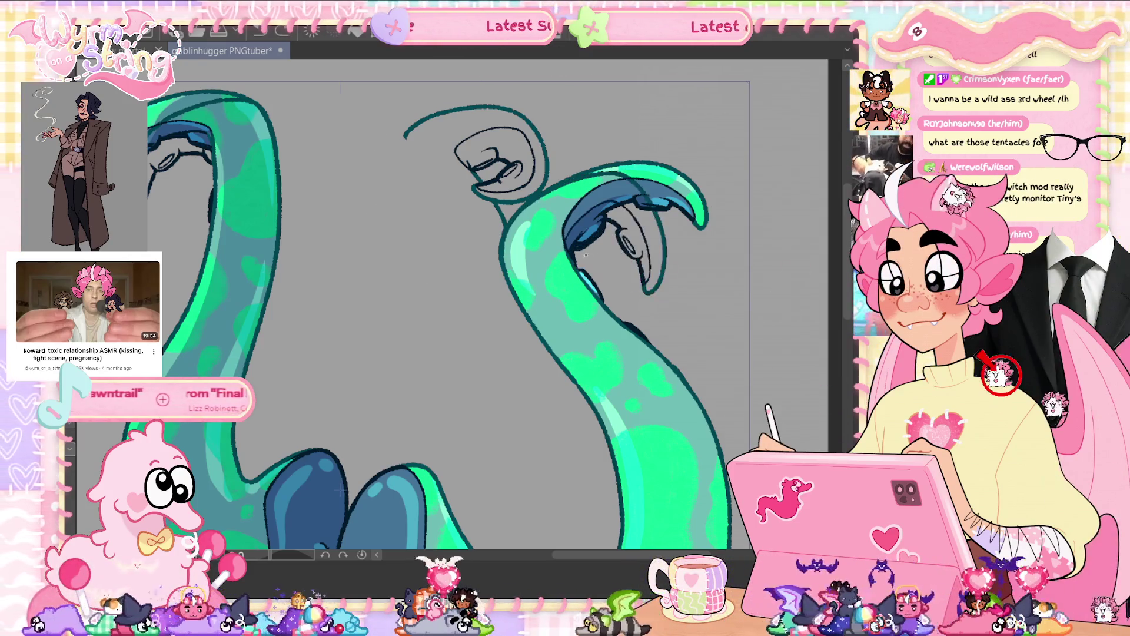
# - Lasso the left claw's inner sketch lines, delete them, and save the emote
pyautogui.moveTo(591, 253)
pyautogui.mouseDown()
pyautogui.moveTo(415, 147)
pyautogui.moveTo(732, 265)
pyautogui.moveTo(595, 259)
pyautogui.mouseUp()
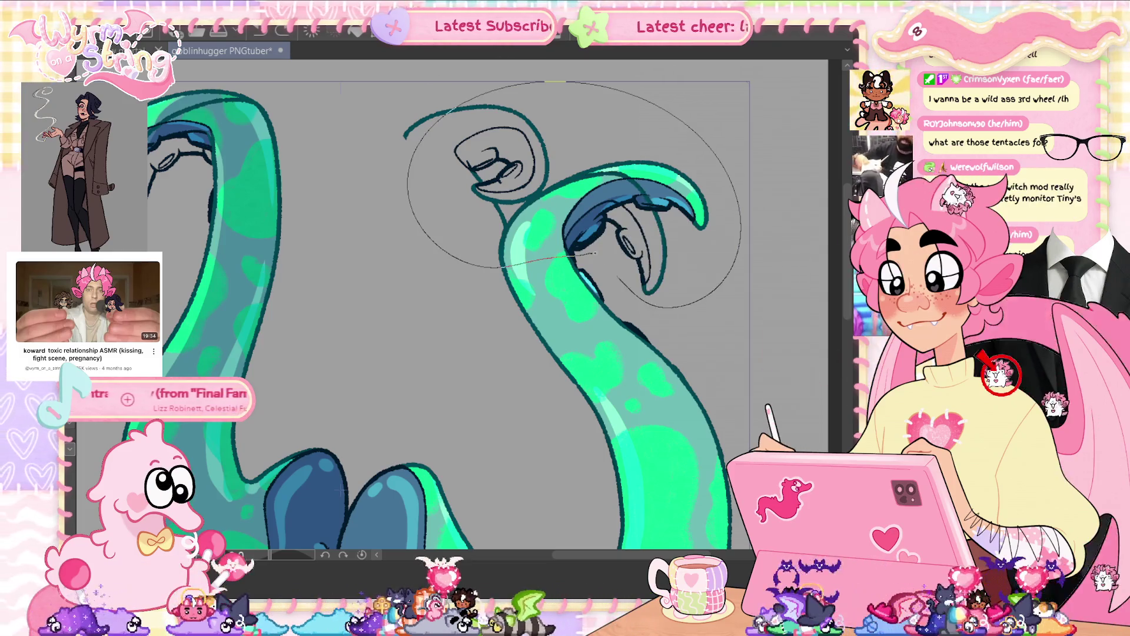
pyautogui.hotkey('ctrl', 'd')
pyautogui.moveTo(328, 259); pyautogui.dragTo(475, 341)
pyautogui.moveTo(339, 152)
pyautogui.mouseDown()
pyautogui.moveTo(433, 194)
pyautogui.moveTo(247, 291)
pyautogui.mouseUp()
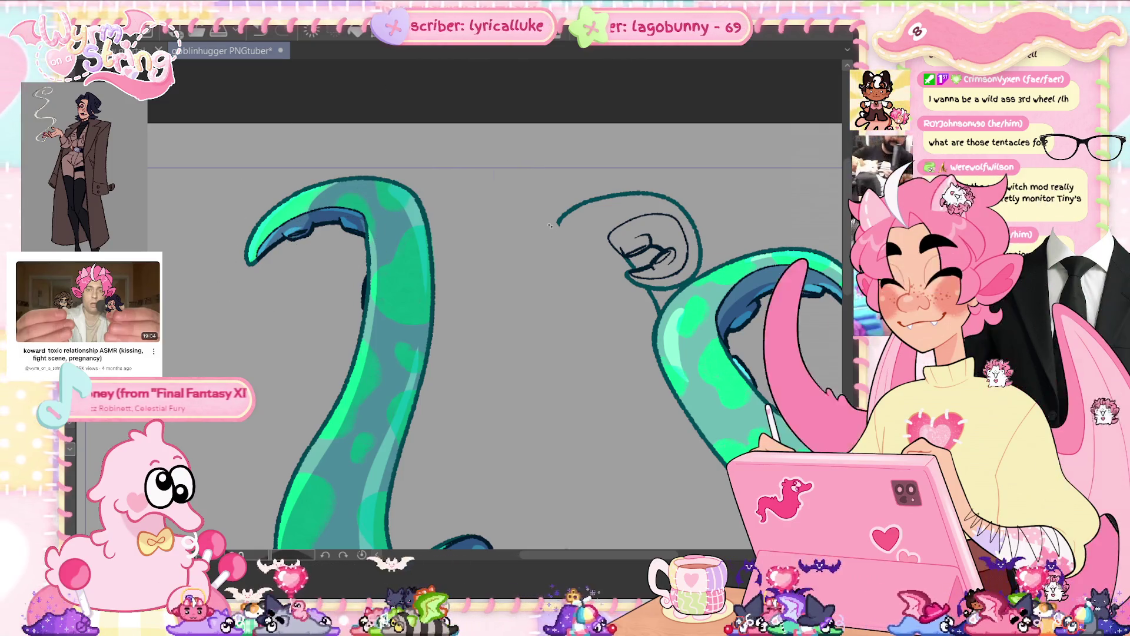
pyautogui.hotkey('ctrl', 'z')
pyautogui.press('Delete')
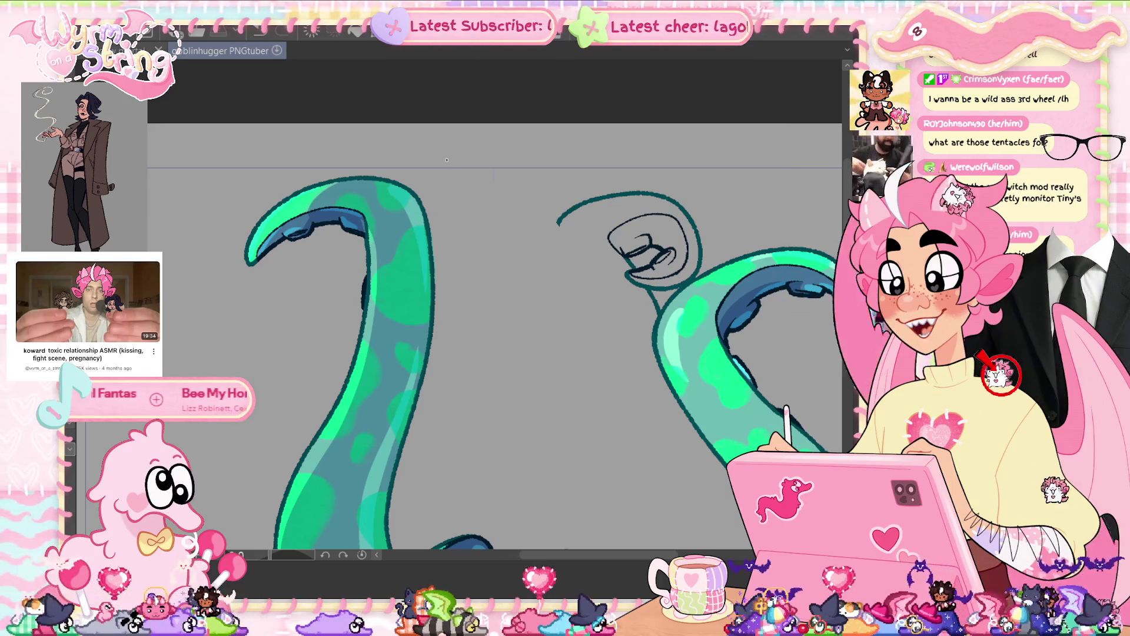
pyautogui.hotkey('ctrl', 's')
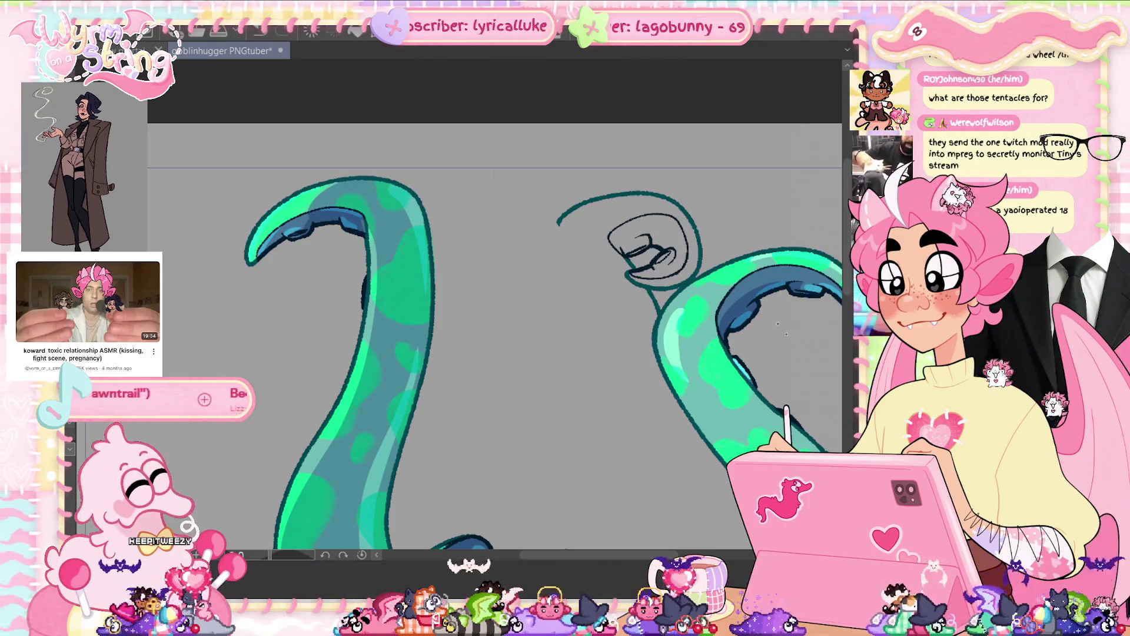
# - Delete the central head sketch strokes and erase the dark outline around the spike
pyautogui.scroll(4, 712, 255)
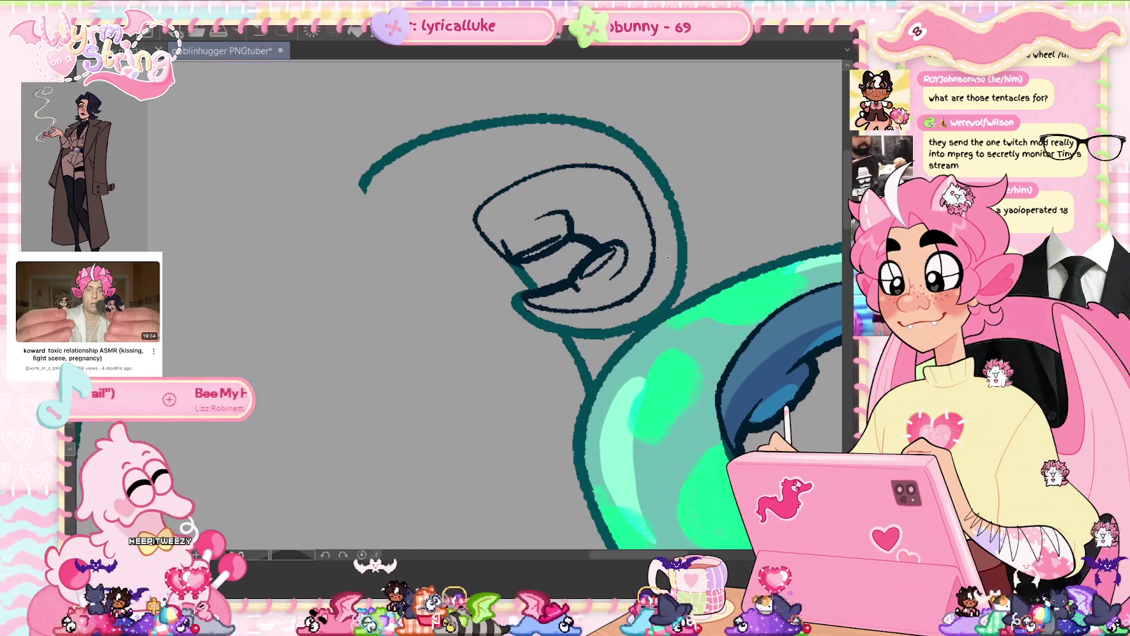
pyautogui.moveTo(576, 400); pyautogui.dragTo(647, 312)
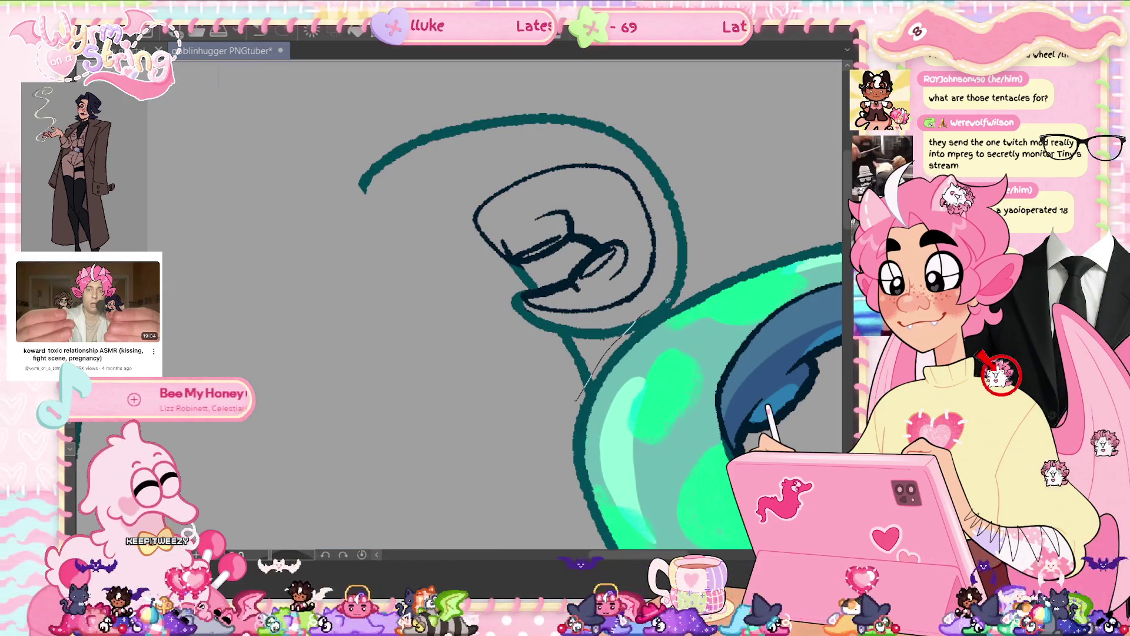
pyautogui.press('Delete')
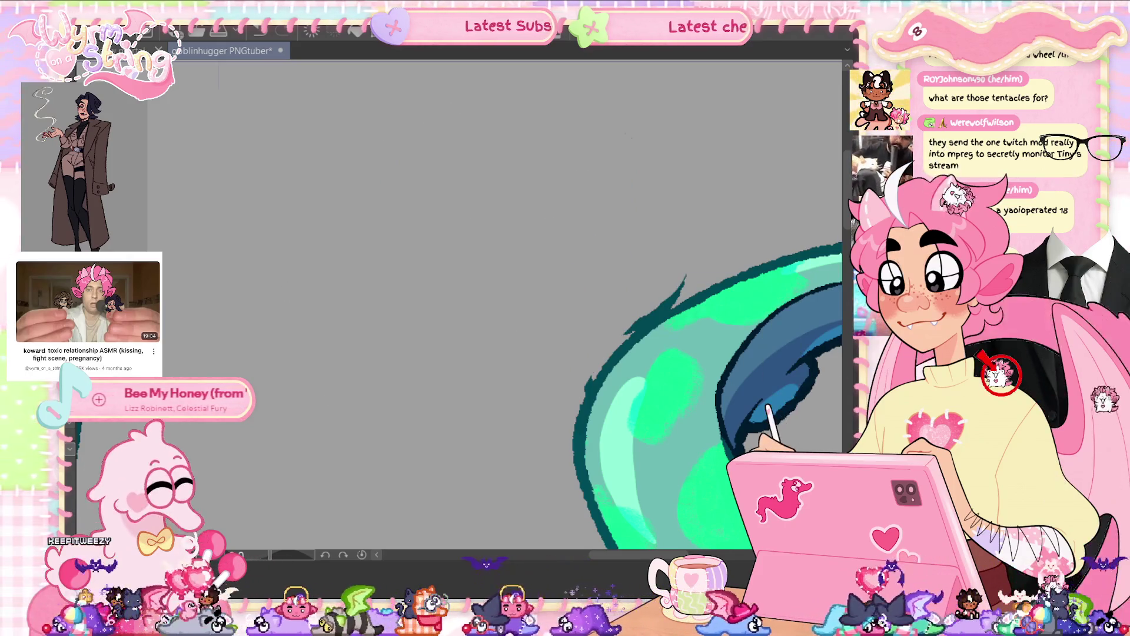
pyautogui.moveTo(683, 289); pyautogui.dragTo(644, 322)
pyautogui.moveTo(682, 288)
pyautogui.mouseDown()
pyautogui.moveTo(629, 347)
pyautogui.moveTo(630, 326)
pyautogui.moveTo(677, 294)
pyautogui.moveTo(668, 297)
pyautogui.mouseUp()
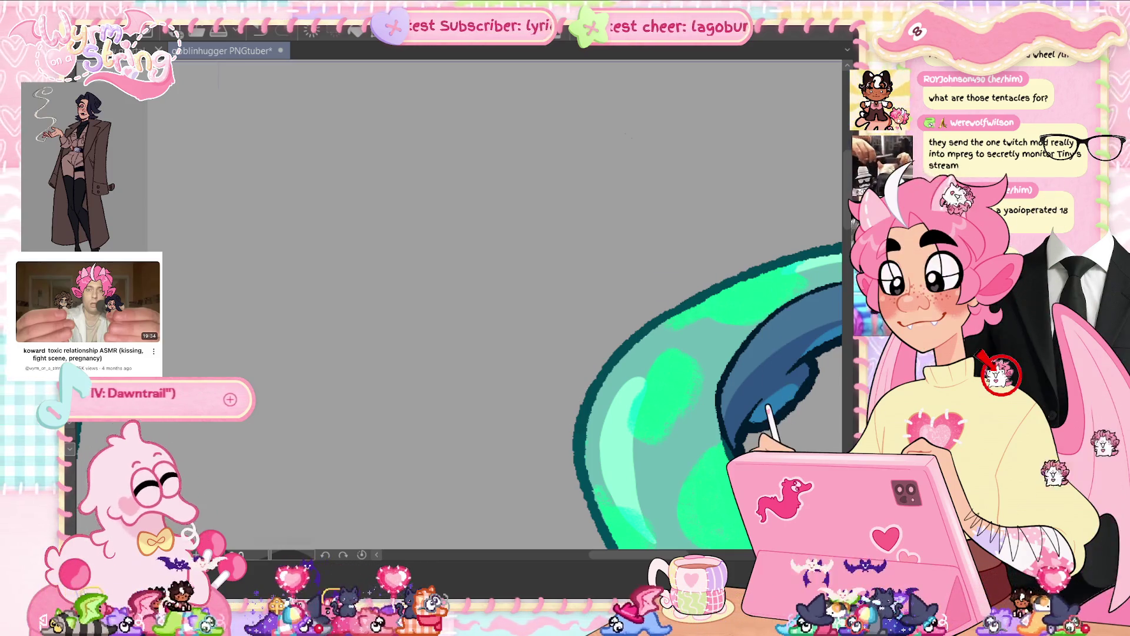
pyautogui.hotkey('ctrl', '0')
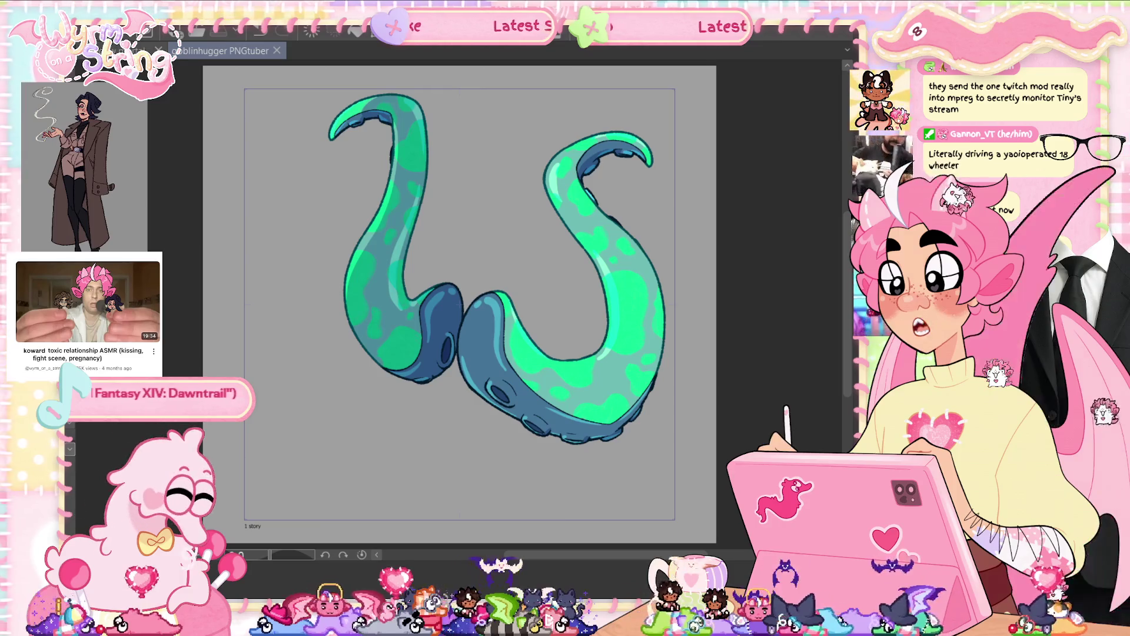
# - Restore the third tentacle and its cyan tips, then reshape the left and middle tips
pyautogui.hotkey('ctrl', 'z')
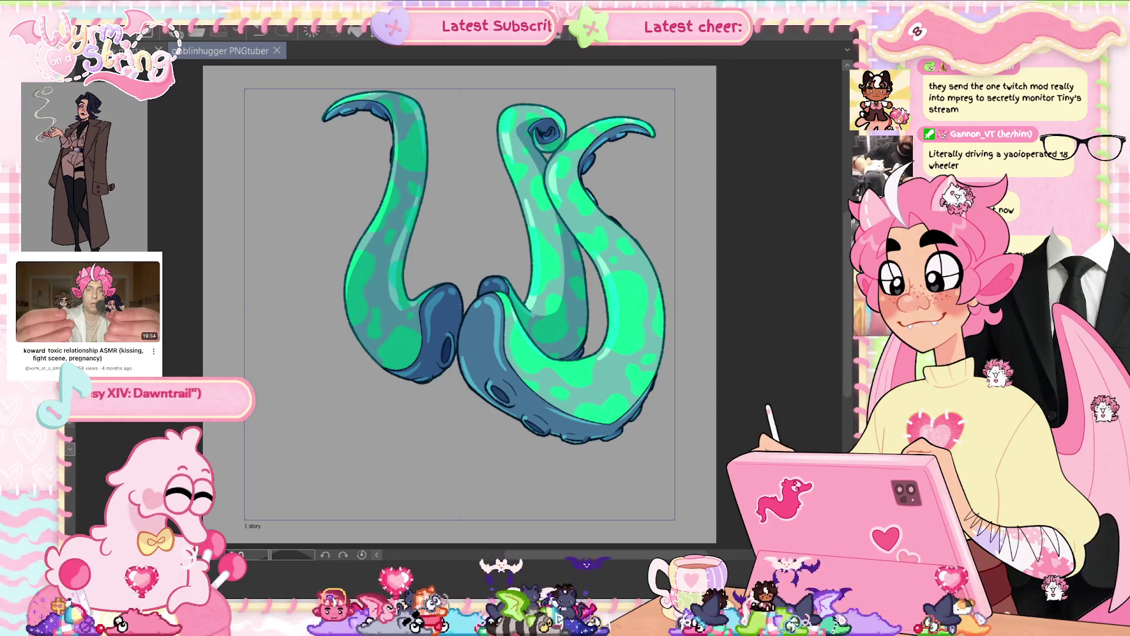
pyautogui.hotkey('ctrl', 'z')
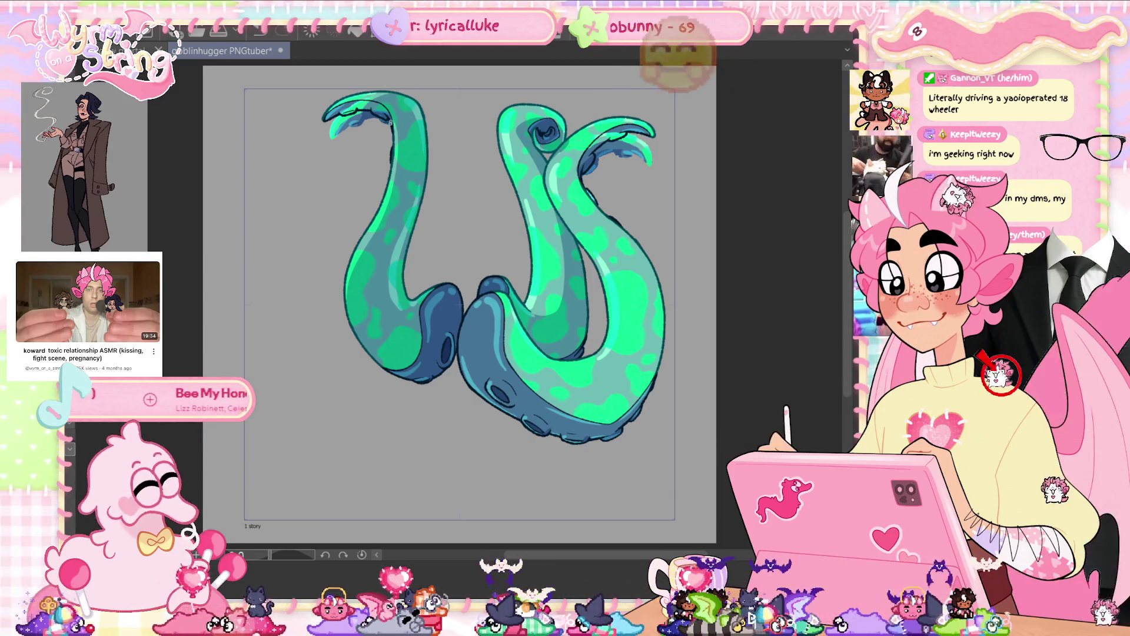
pyautogui.moveTo(390, 139)
pyautogui.mouseDown()
pyautogui.moveTo(387, 88)
pyautogui.moveTo(297, 141)
pyautogui.moveTo(386, 136)
pyautogui.moveTo(386, 72)
pyautogui.moveTo(297, 89)
pyautogui.mouseUp()
pyautogui.hotkey('ctrl', 'z')
pyautogui.moveTo(258, 133)
pyautogui.mouseDown()
pyautogui.moveTo(312, 182)
pyautogui.moveTo(363, 182)
pyautogui.mouseUp()
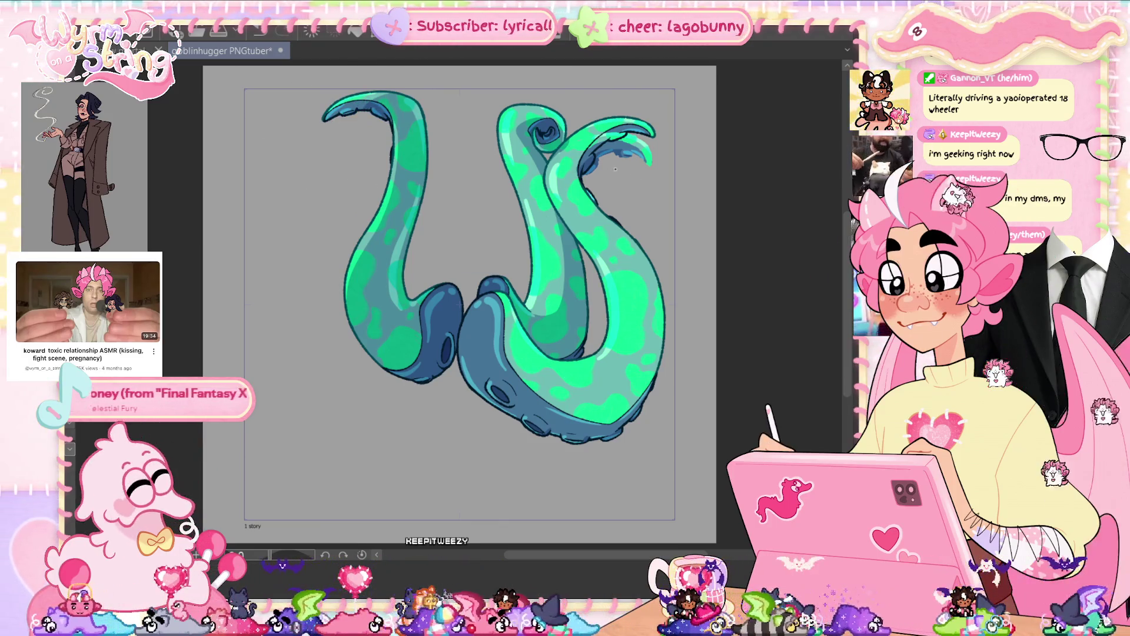
pyautogui.moveTo(614, 170)
pyautogui.mouseDown()
pyautogui.moveTo(581, 178)
pyautogui.moveTo(575, 126)
pyautogui.moveTo(644, 102)
pyautogui.moveTo(638, 176)
pyautogui.moveTo(615, 172)
pyautogui.mouseUp()
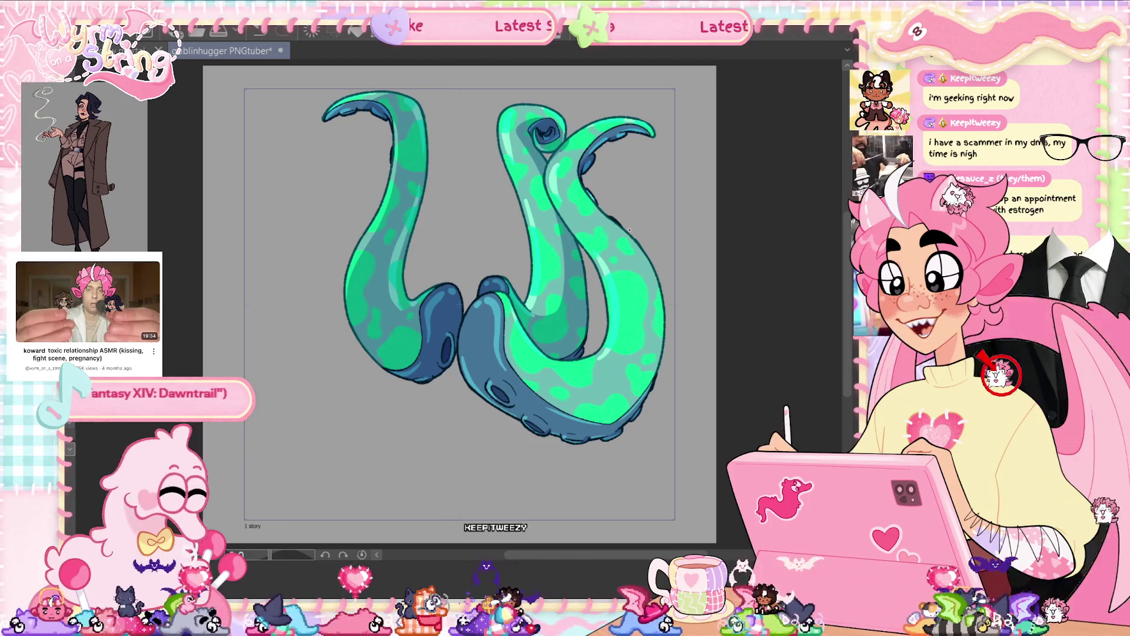
# - Save the emote and touch up the middle tentacle's shading along its edge
pyautogui.hotkey('ctrl', 's')
pyautogui.click(630, 236)
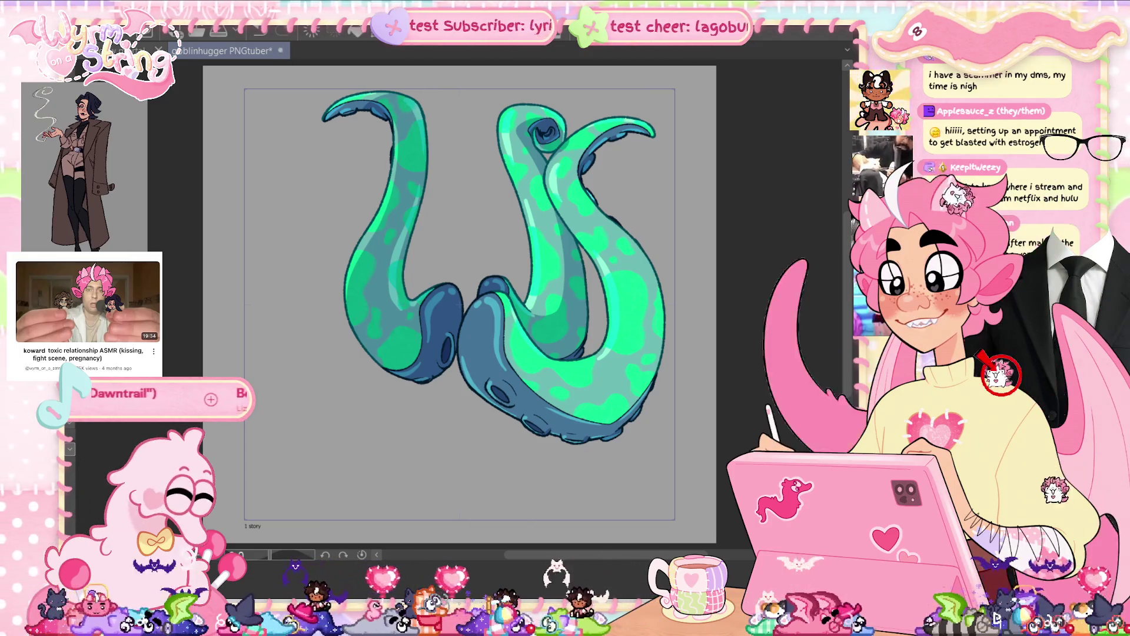
pyautogui.hotkey('ctrl', 'z')
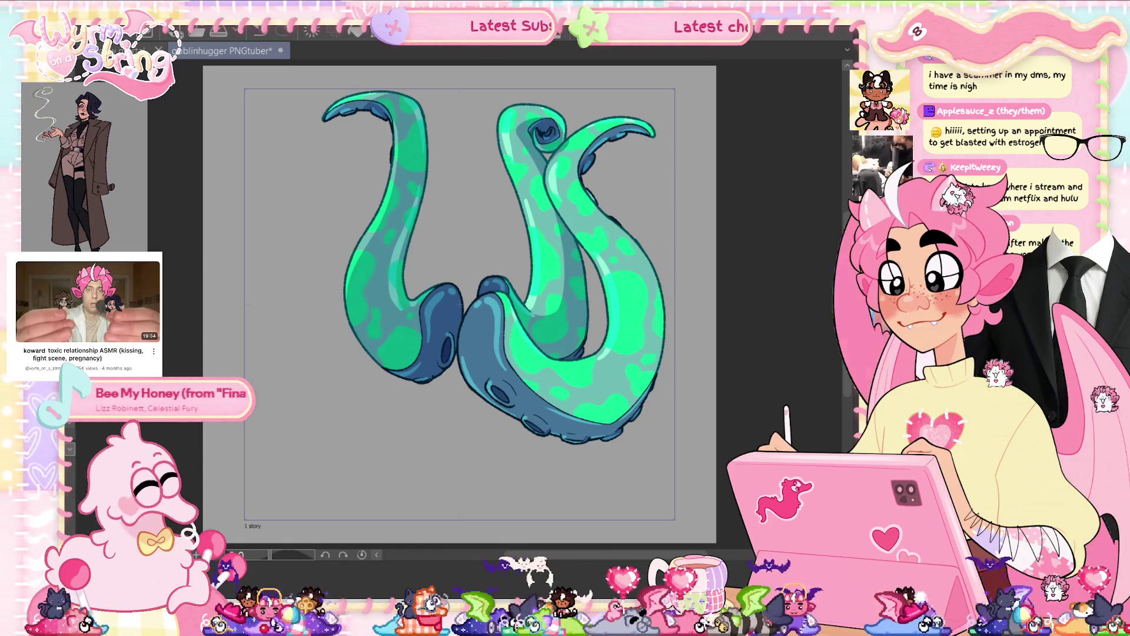
pyautogui.moveTo(597, 174)
pyautogui.mouseDown()
pyautogui.moveTo(601, 201)
pyautogui.moveTo(582, 222)
pyautogui.moveTo(518, 205)
pyautogui.moveTo(447, 150)
pyautogui.moveTo(355, 180)
pyautogui.moveTo(318, 141)
pyautogui.moveTo(695, 177)
pyautogui.moveTo(665, 231)
pyautogui.mouseUp()
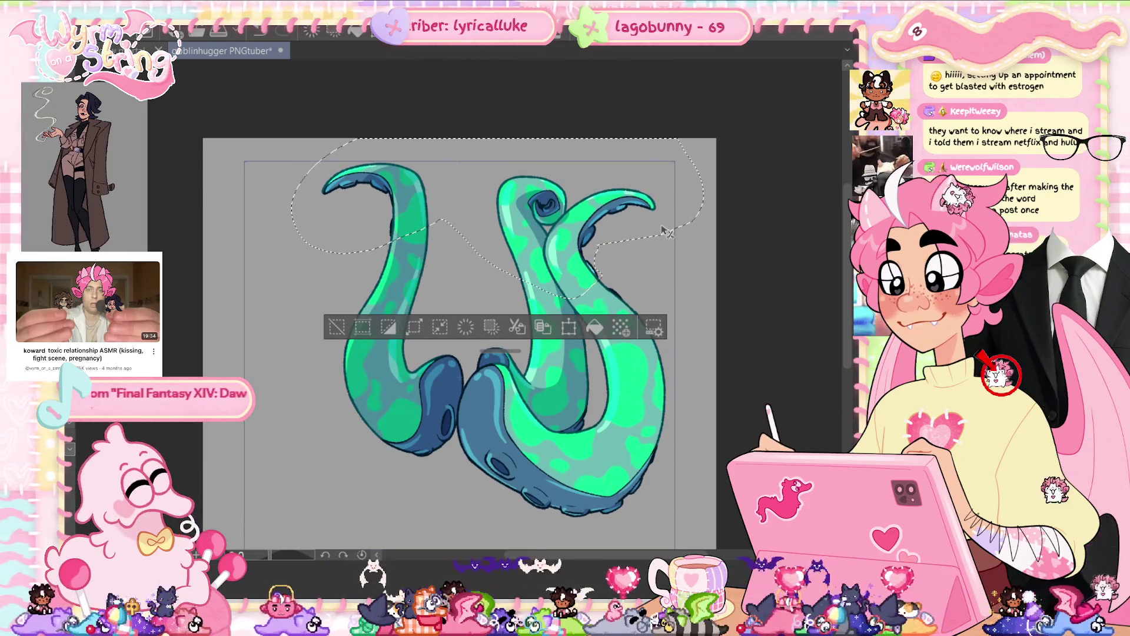
pyautogui.hotkey('ctrl', 'shift', 'i')
pyautogui.press('Delete')
pyautogui.hotkey('ctrl', 'd')
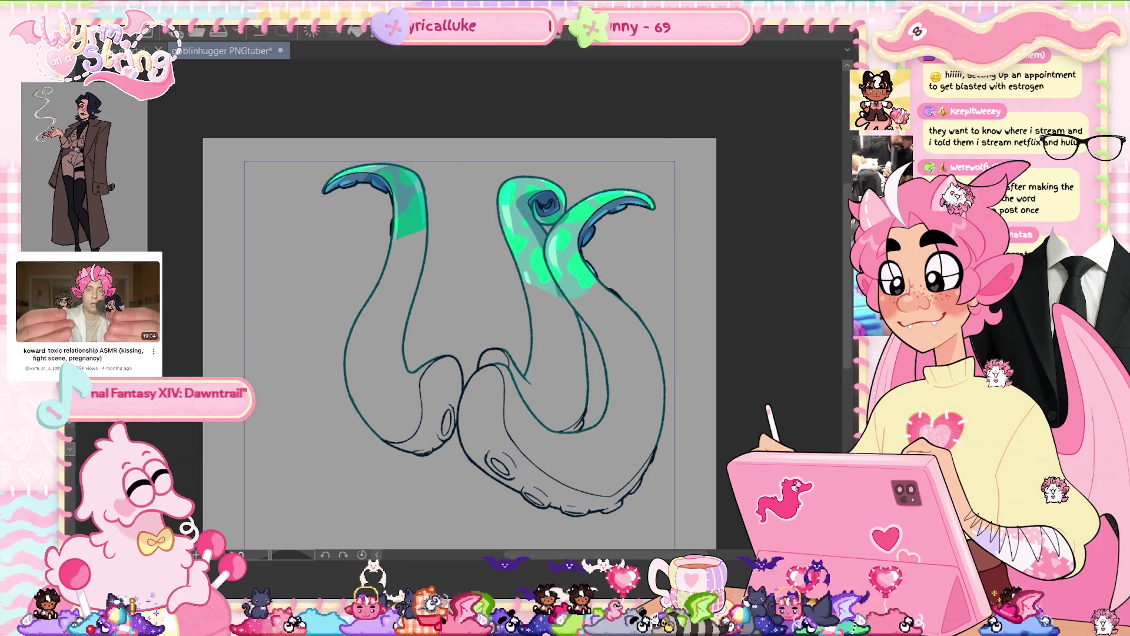
pyautogui.hotkey('ctrl', 'z')
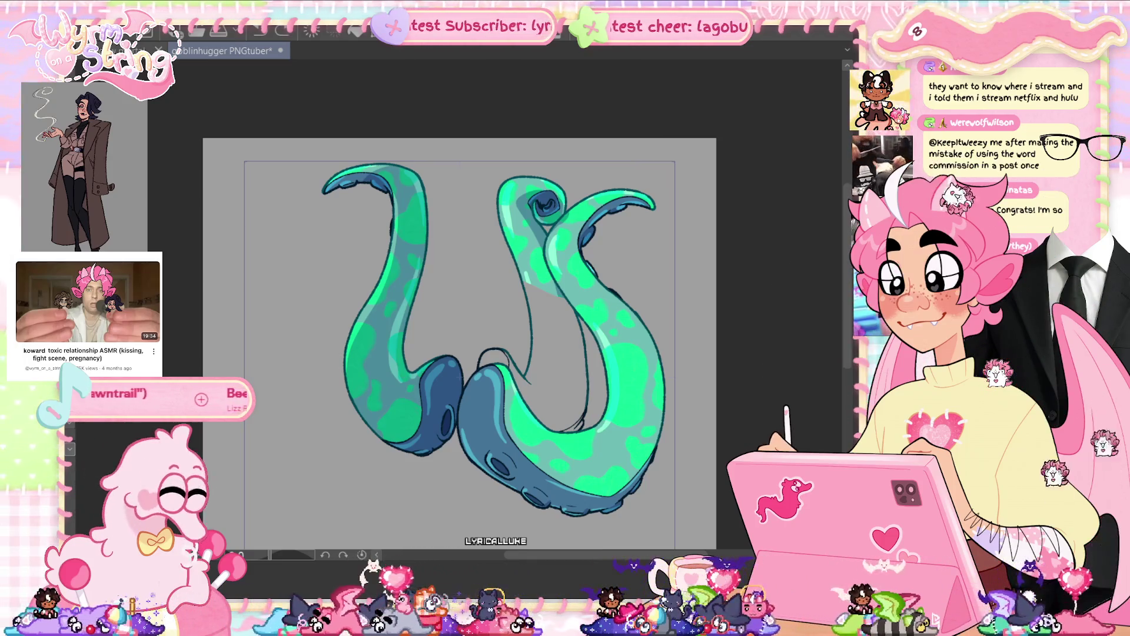
pyautogui.scroll(3, 576, 196)
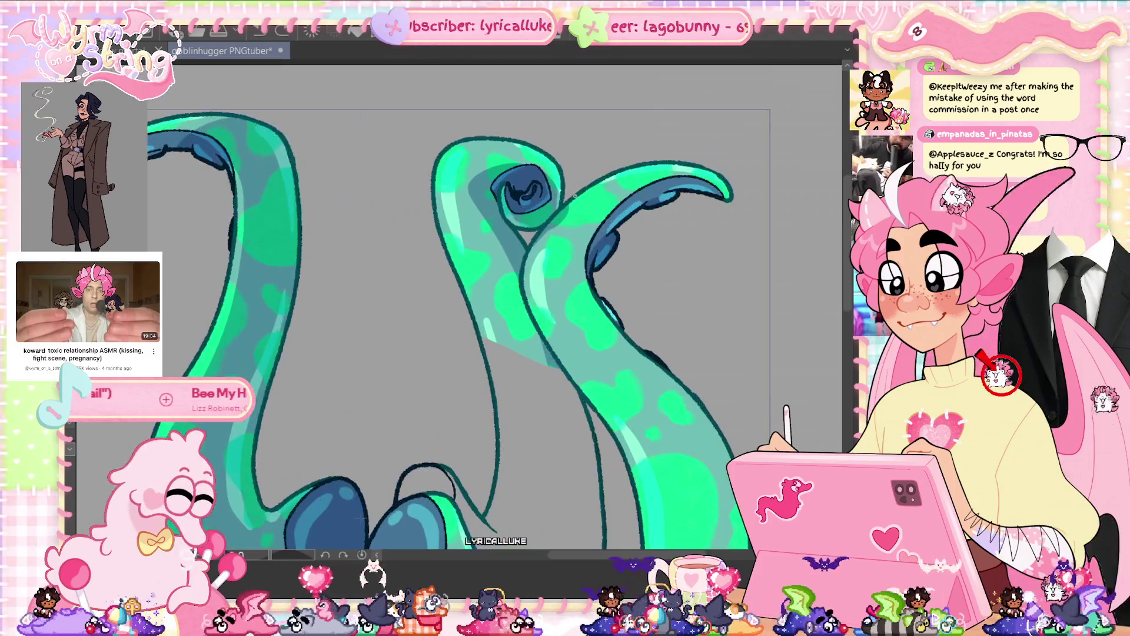
# - Lasso the curled middle tentacle and delete the colour fill inside it
pyautogui.scroll(1, 576, 197)
pyautogui.moveTo(563, 205)
pyautogui.mouseDown()
pyautogui.moveTo(501, 290)
pyautogui.moveTo(497, 318)
pyautogui.moveTo(501, 359)
pyautogui.moveTo(568, 474)
pyautogui.moveTo(329, 289)
pyautogui.moveTo(550, 83)
pyautogui.moveTo(570, 188)
pyautogui.mouseUp()
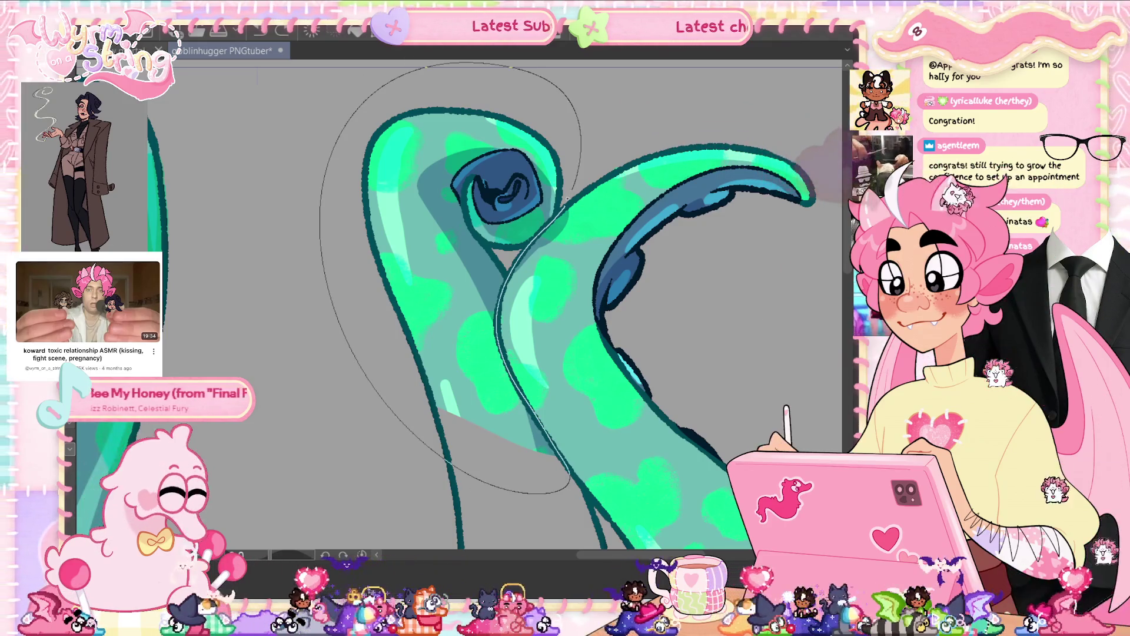
pyautogui.press('Delete')
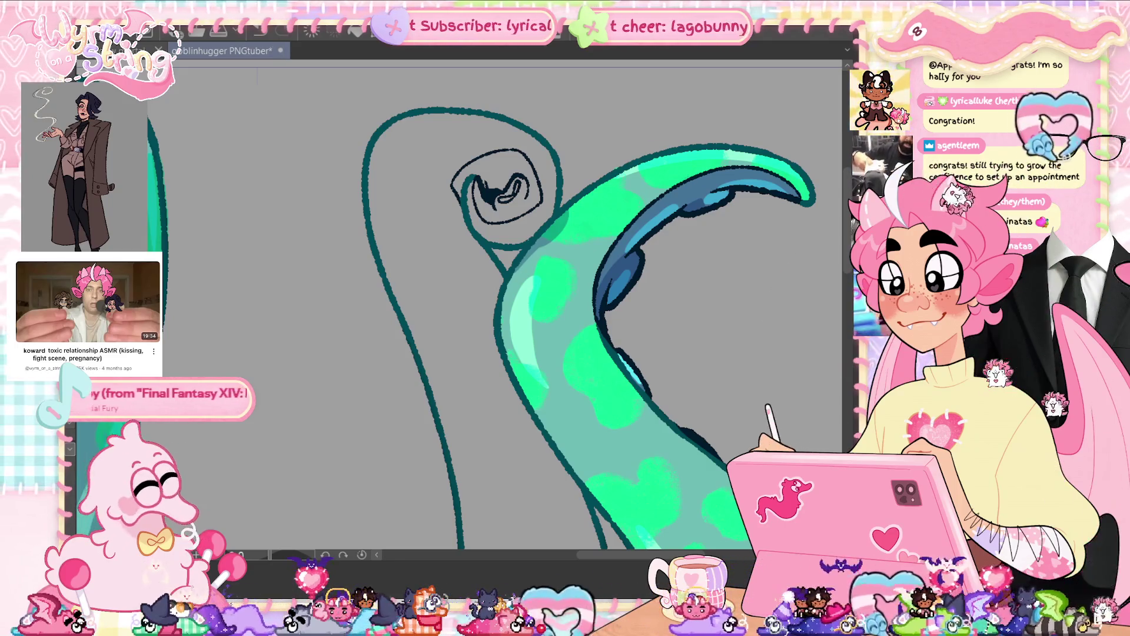
pyautogui.hotkey('ctrl', '0')
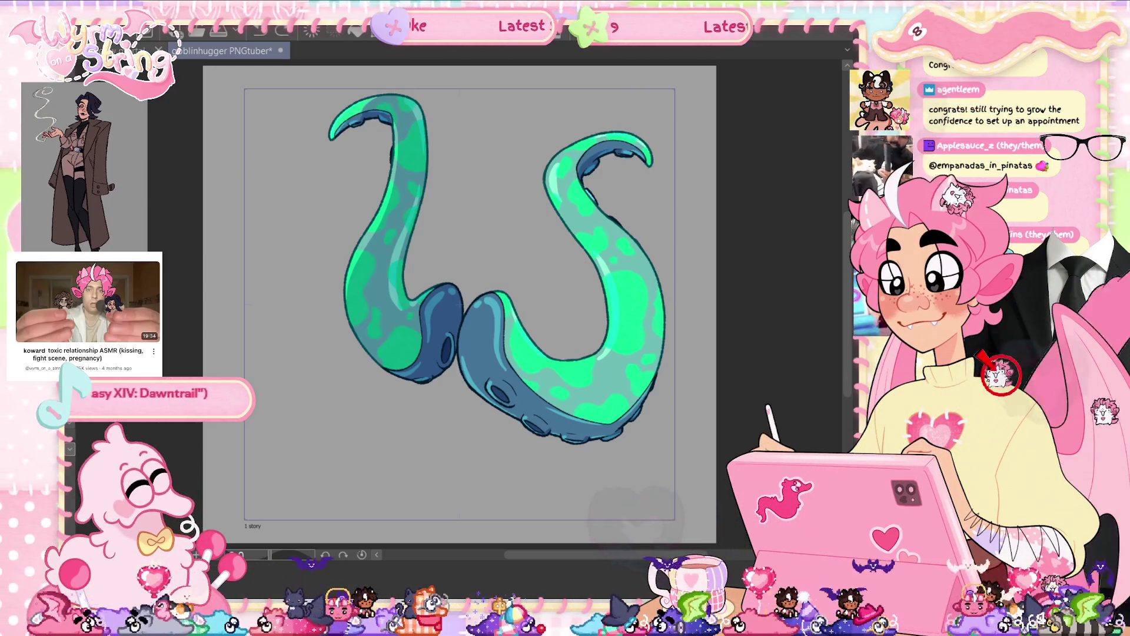
# - Undo back to the middle tentacle's thin sketch lines and clean up around its tip
pyautogui.hotkey('ctrl', 'z')
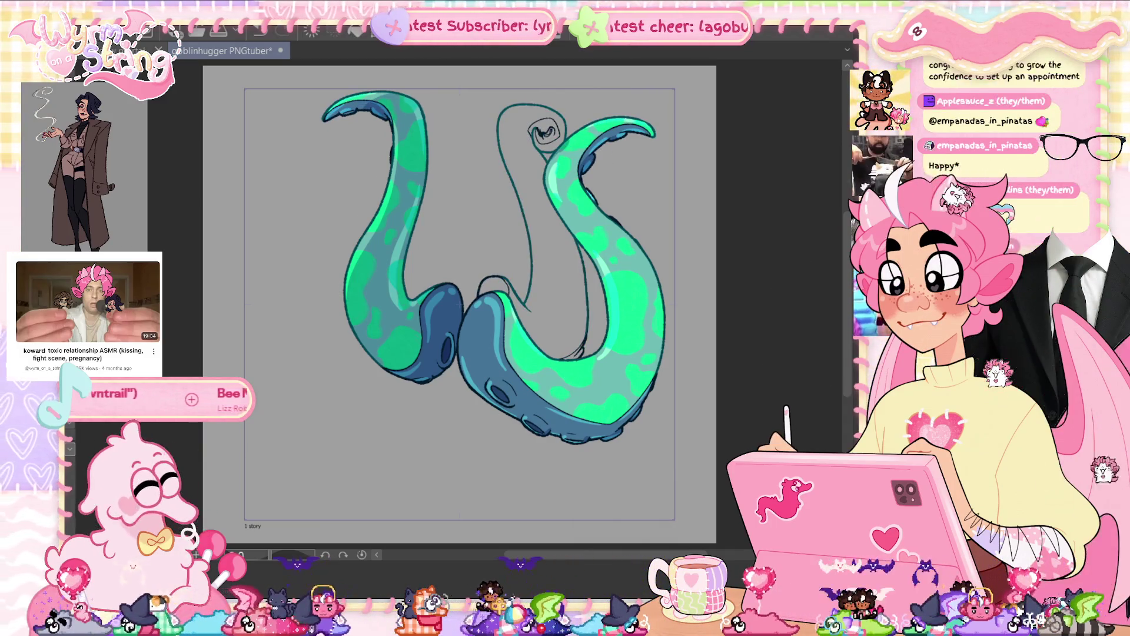
pyautogui.hotkey('ctrl', 'y')
pyautogui.hotkey('ctrl', 'z')
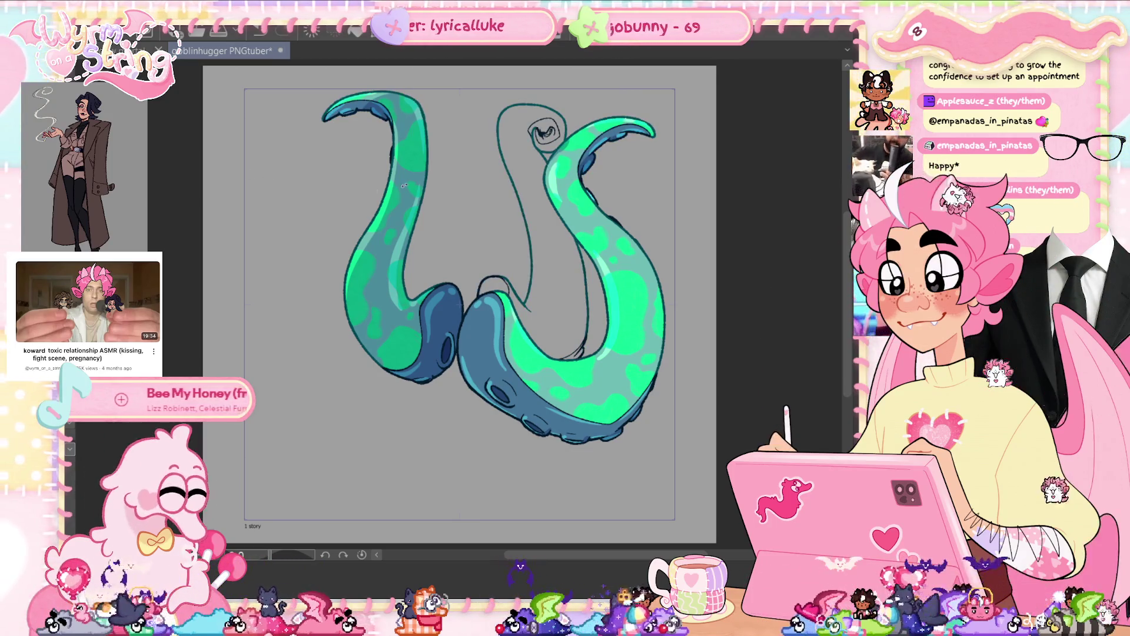
pyautogui.moveTo(426, 83)
pyautogui.mouseDown()
pyautogui.moveTo(374, 150)
pyautogui.moveTo(318, 118)
pyautogui.moveTo(715, 177)
pyautogui.moveTo(591, 240)
pyautogui.moveTo(537, 237)
pyautogui.moveTo(548, 201)
pyautogui.moveTo(508, 145)
pyautogui.moveTo(465, 170)
pyautogui.mouseUp()
pyautogui.hotkey('ctrl', 'd')
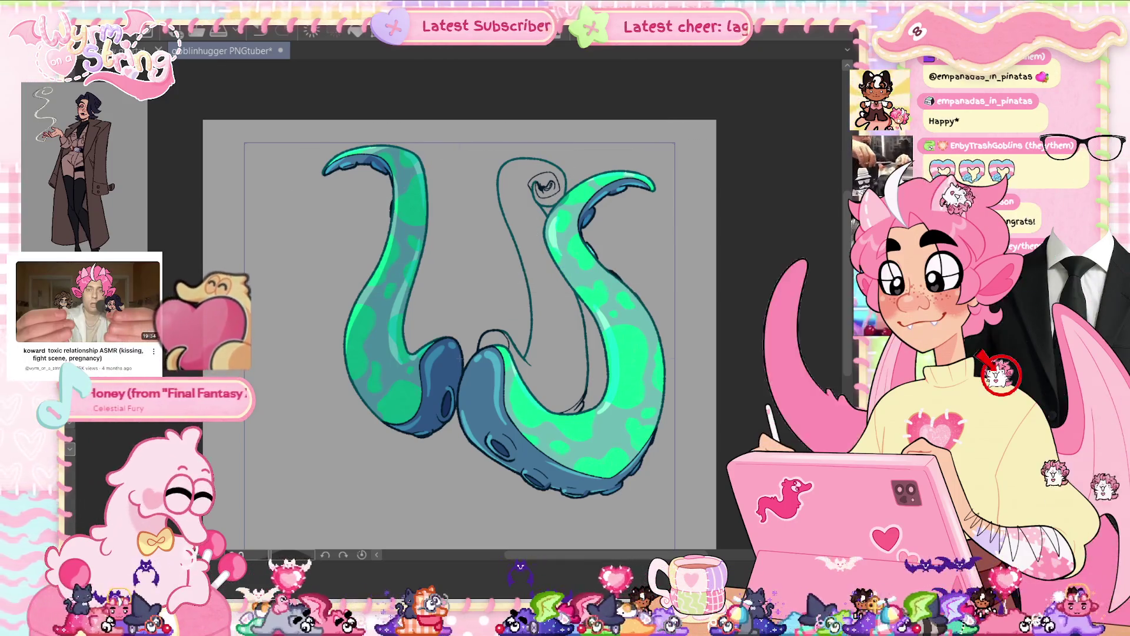
pyautogui.scroll(3, 410, 151)
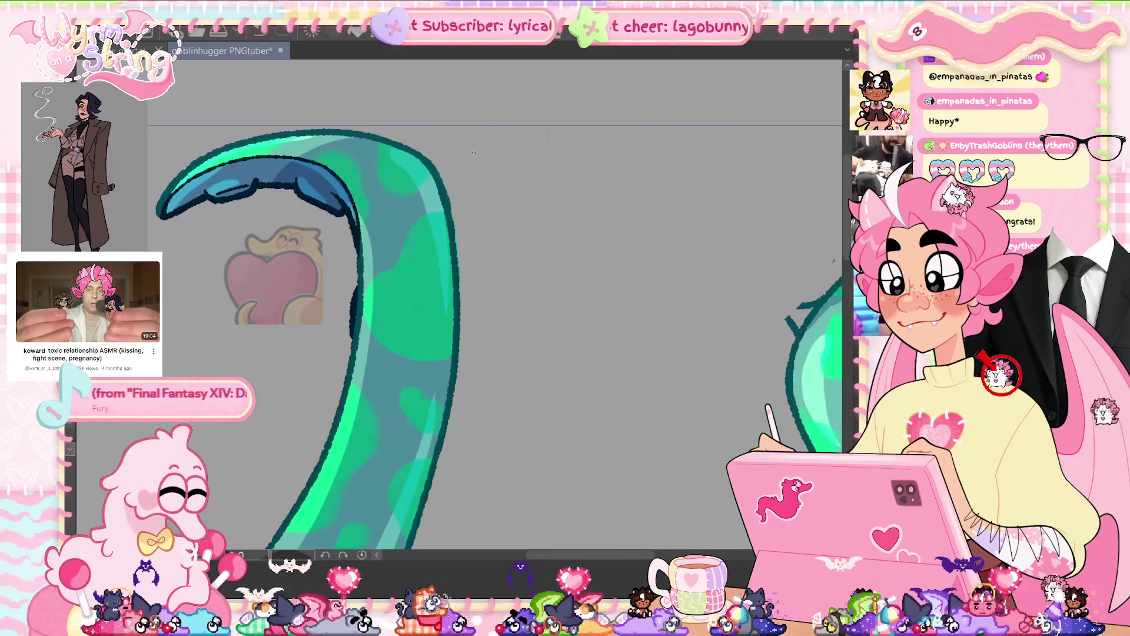
# - Erase the three stray spiky marks along the tentacle's outer edge near the tip
pyautogui.scroll(-3, 476, 153)
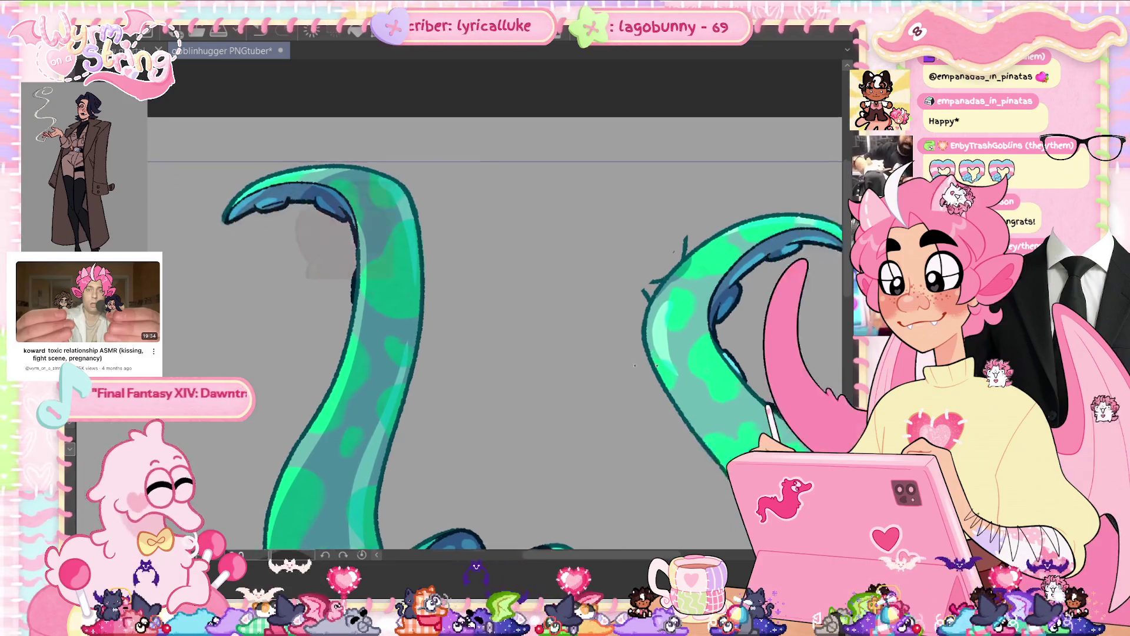
pyautogui.scroll(3, 697, 274)
pyautogui.scroll(2, 709, 253)
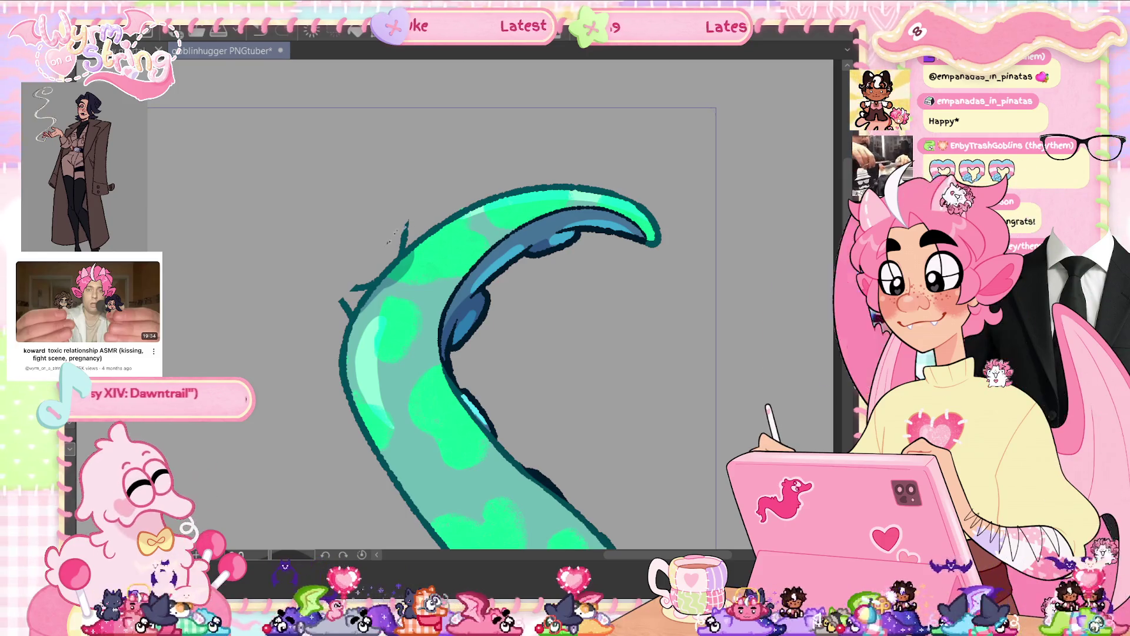
pyautogui.scroll(2, 439, 249)
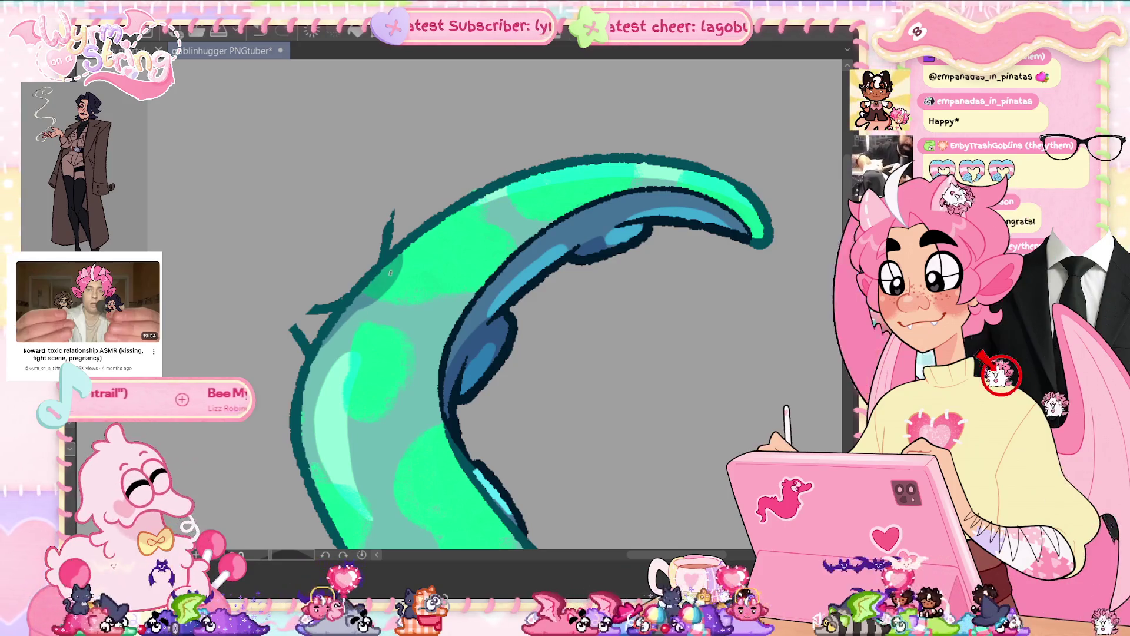
pyautogui.moveTo(310, 314)
pyautogui.mouseDown()
pyautogui.moveTo(289, 338)
pyautogui.moveTo(297, 351)
pyautogui.moveTo(305, 341)
pyautogui.mouseUp()
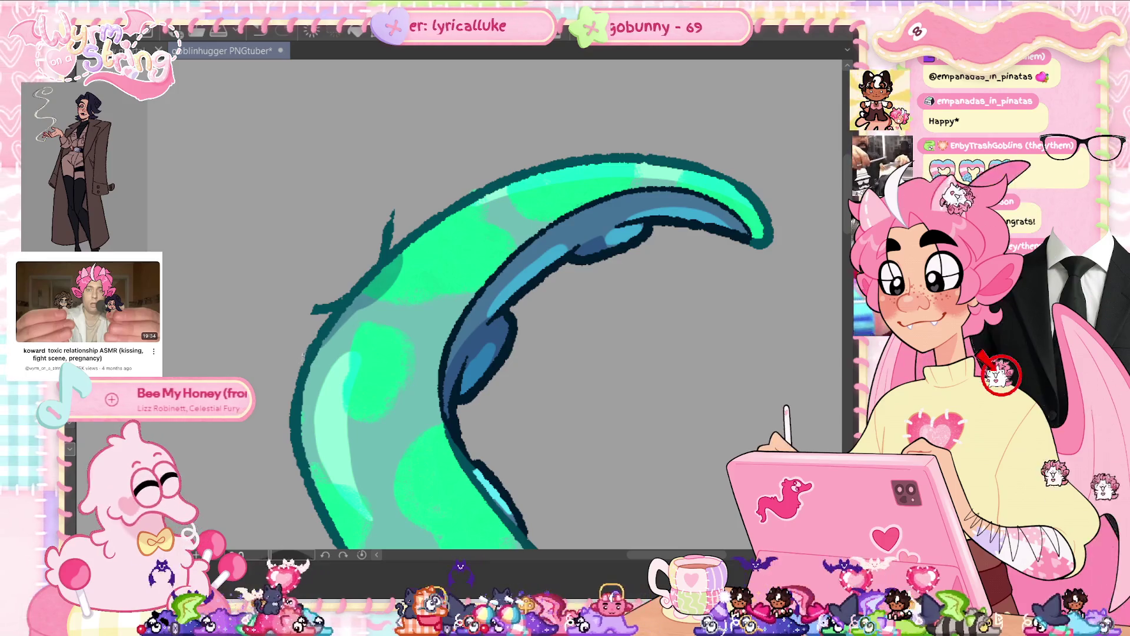
pyautogui.moveTo(338, 297); pyautogui.dragTo(313, 315)
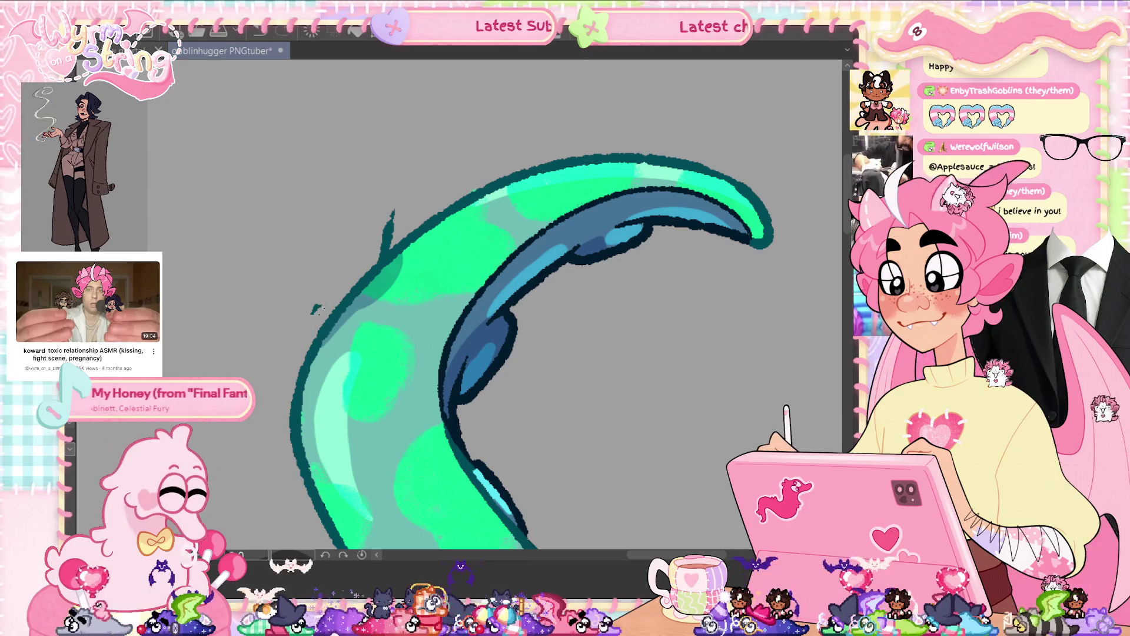
pyautogui.moveTo(386, 252); pyautogui.dragTo(393, 210)
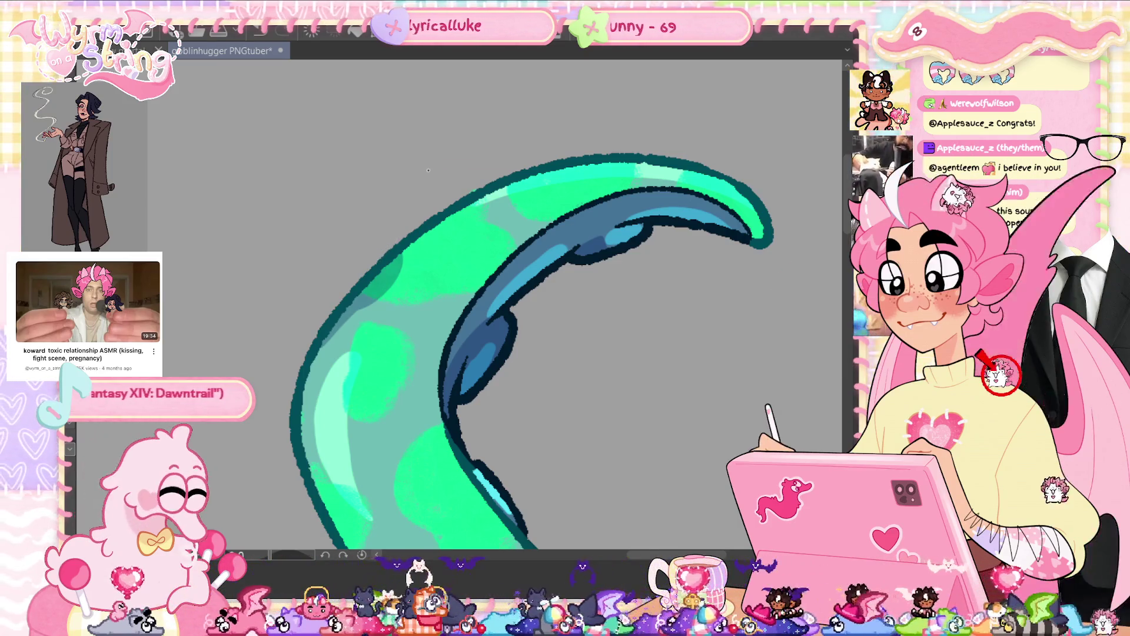
pyautogui.hotkey('ctrl', '0')
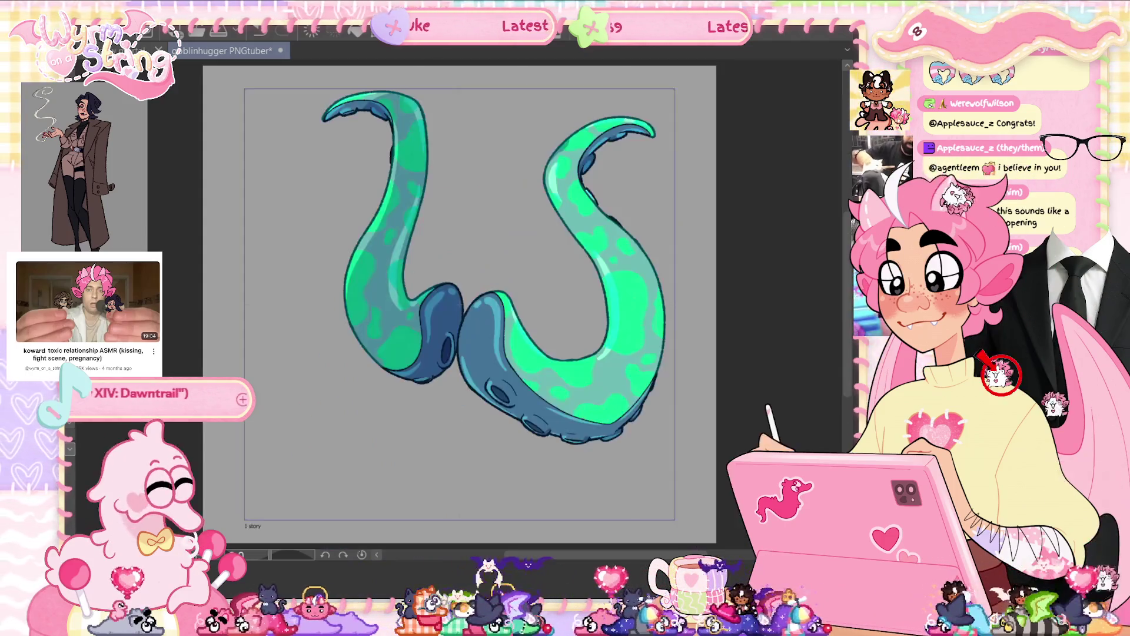
# - Save the goblinhugger PNGtuber file and delete the unneeded layer
pyautogui.hotkey('ctrl', 's')
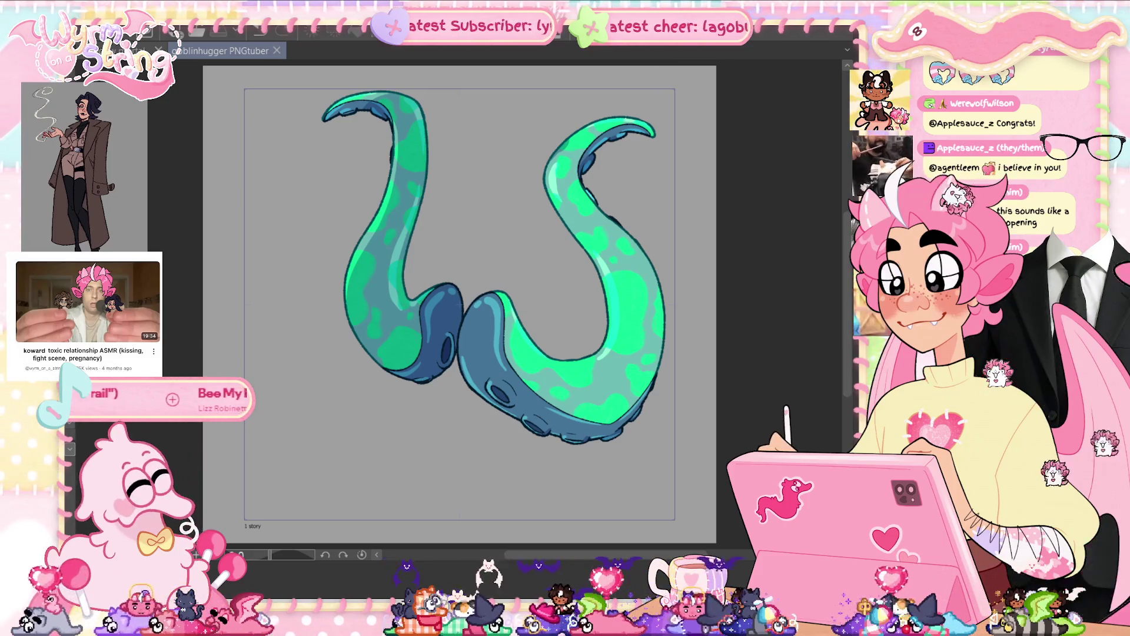
pyautogui.press('Delete')
pyautogui.click(525, 233)
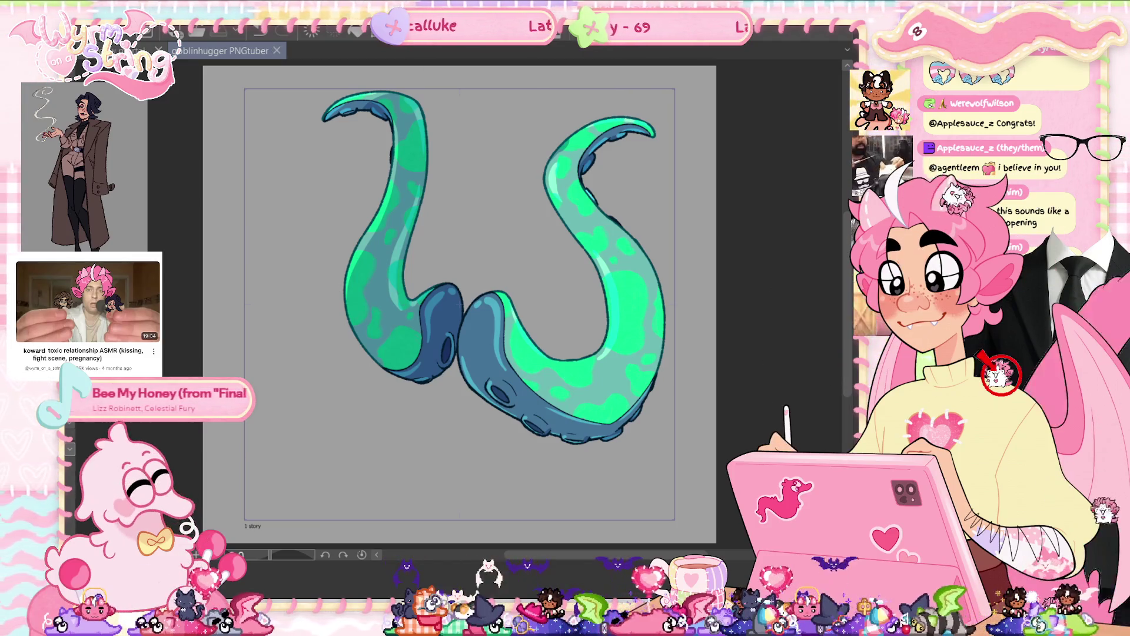
# - Undo to the outline-only middle tentacle between the coloured ones and select its tip
pyautogui.hotkey('ctrl', 'z')
pyautogui.hotkey('ctrl', 'z')
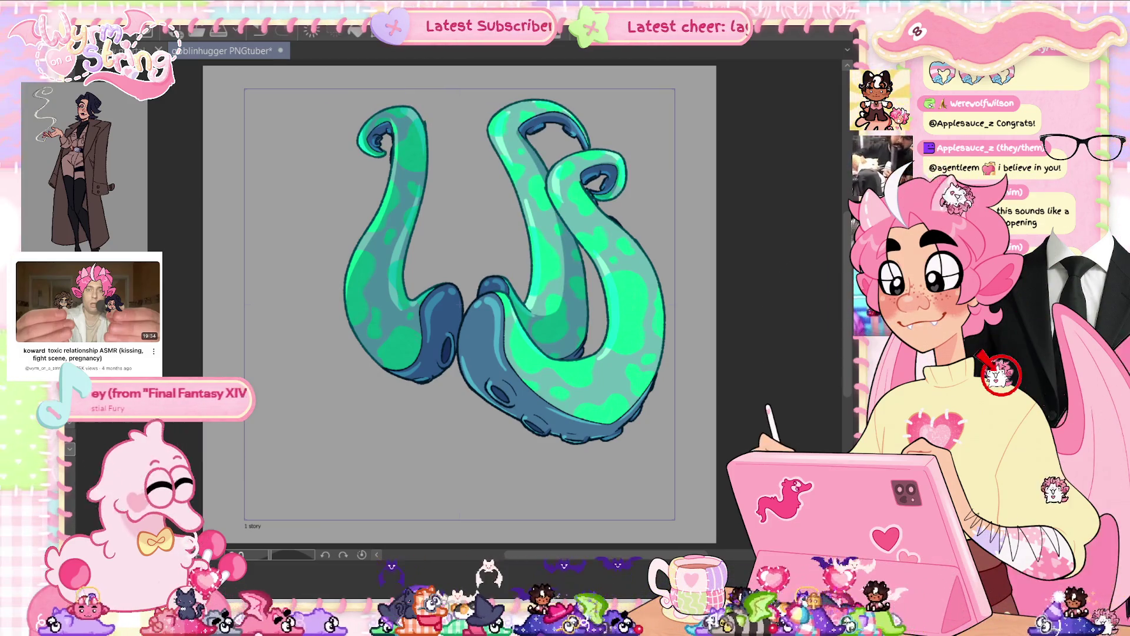
pyautogui.hotkey('ctrl', 'y')
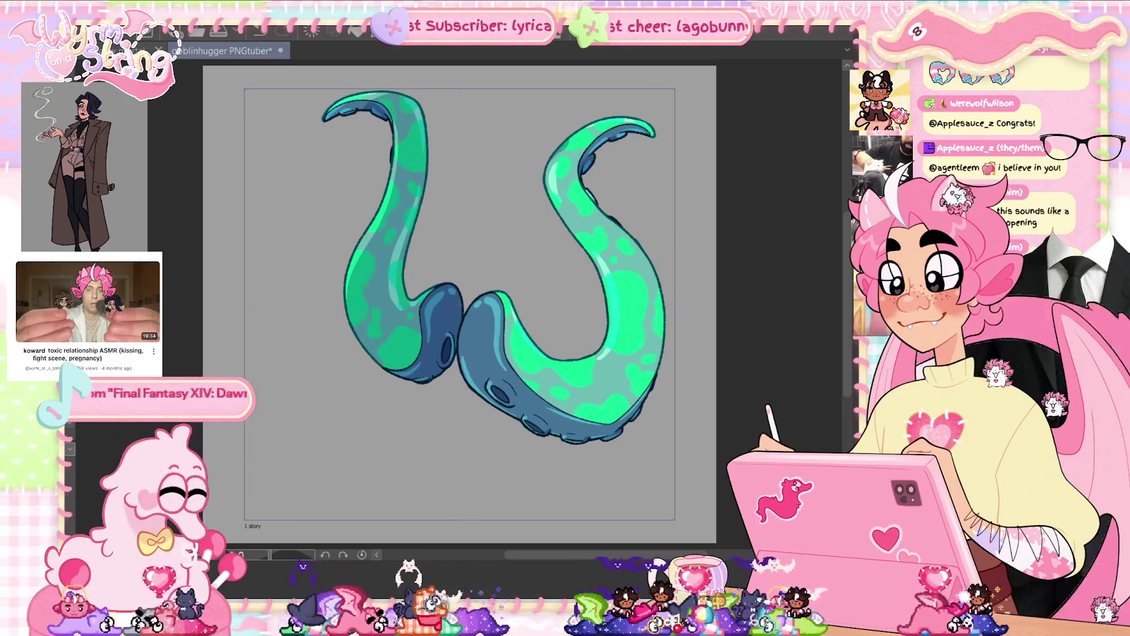
pyautogui.hotkey('ctrl', 'z')
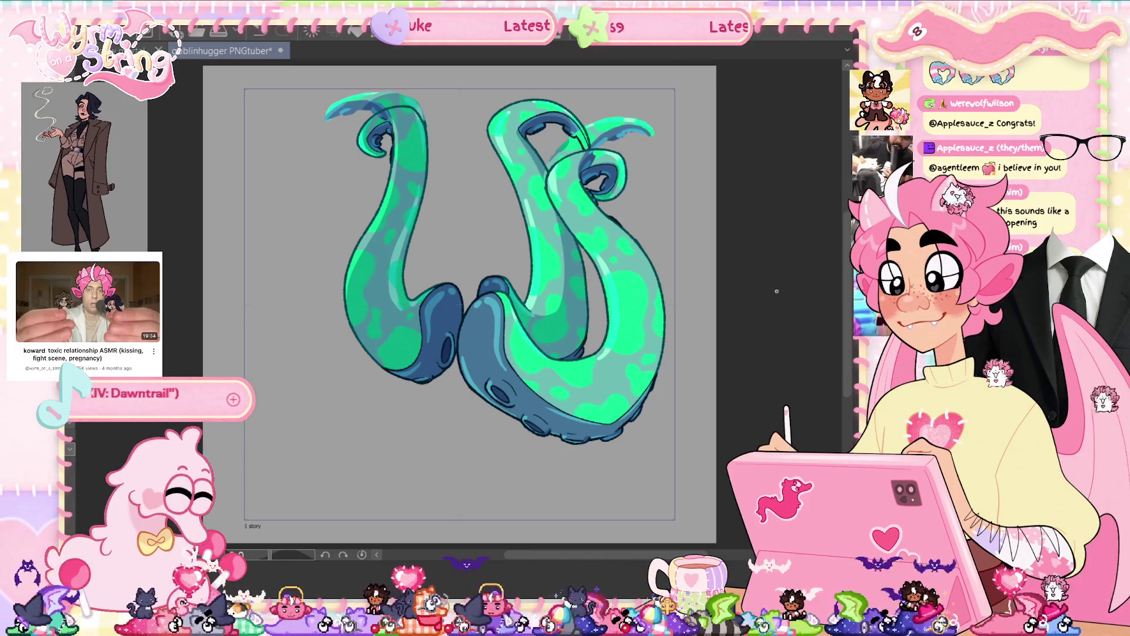
pyautogui.hotkey('ctrl', 'z')
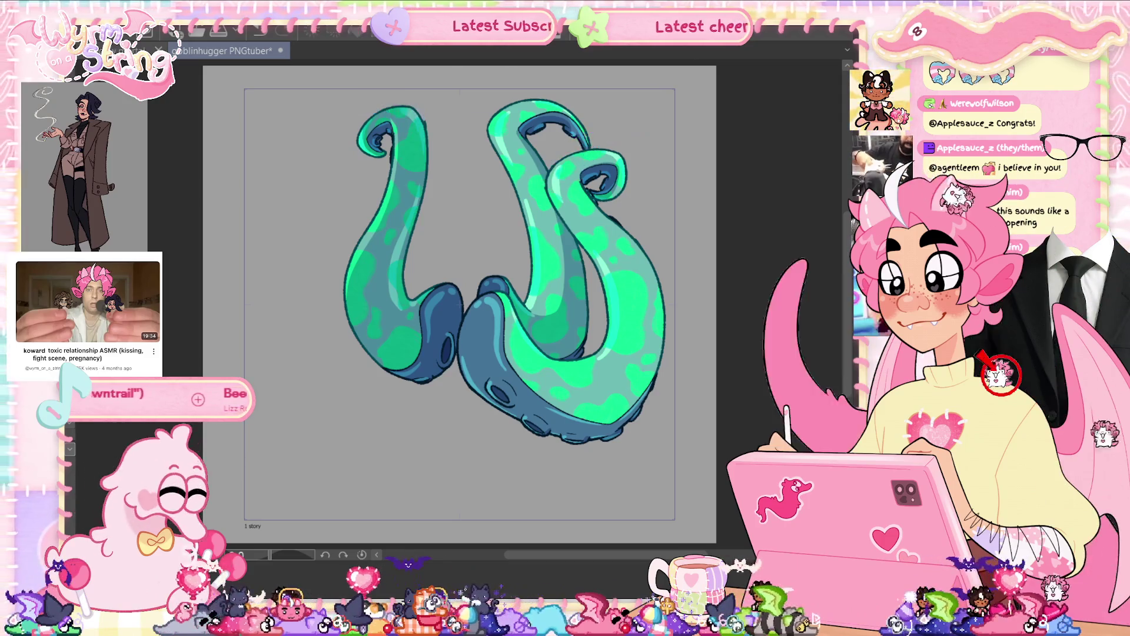
pyautogui.moveTo(442, 147)
pyautogui.mouseDown()
pyautogui.moveTo(421, 177)
pyautogui.moveTo(326, 162)
pyautogui.moveTo(629, 94)
pyautogui.moveTo(638, 241)
pyautogui.moveTo(589, 288)
pyautogui.moveTo(551, 253)
pyautogui.moveTo(583, 190)
pyautogui.moveTo(515, 120)
pyautogui.moveTo(448, 183)
pyautogui.mouseUp()
pyautogui.hotkey('ctrl', 'd')
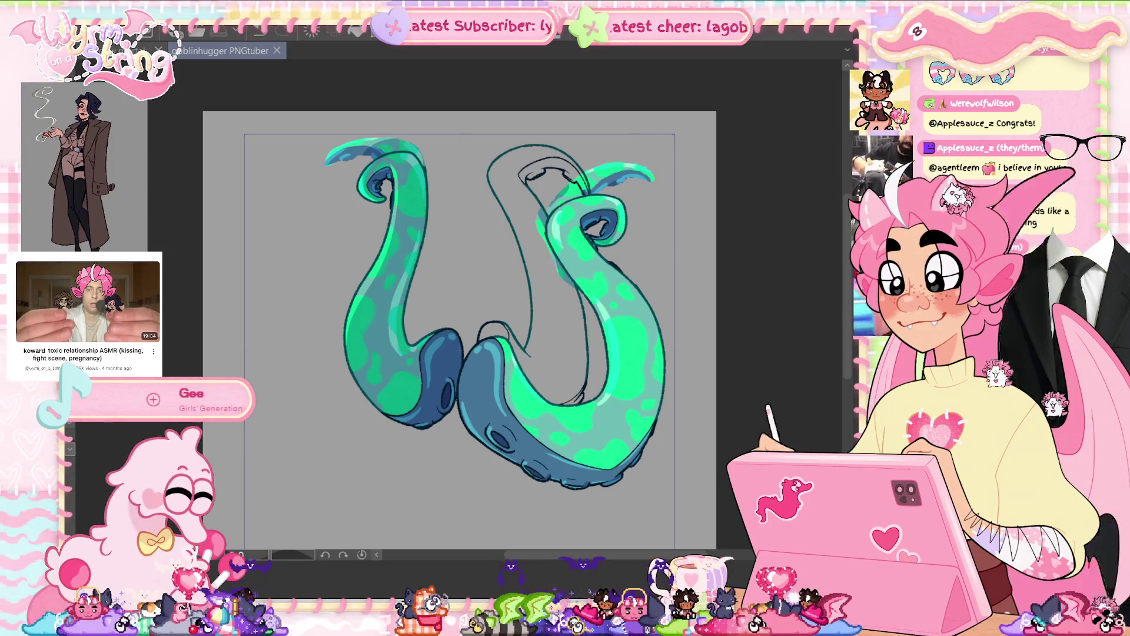
pyautogui.hotkey('ctrl', 'z')
pyautogui.hotkey('ctrl', 'y')
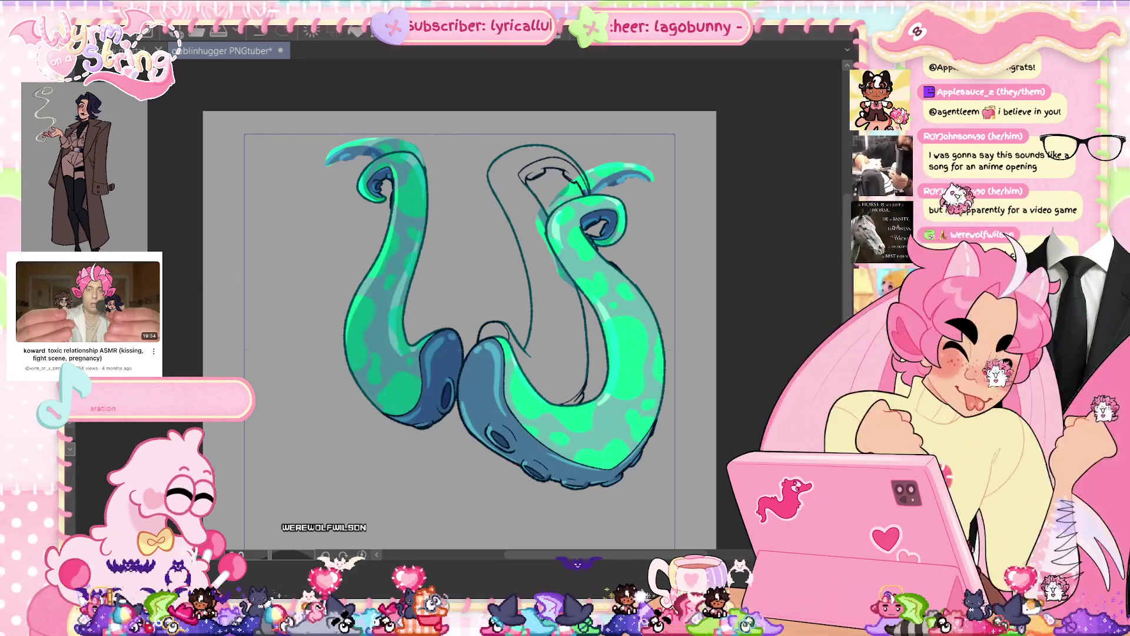
# - Sketch strokes beside the right tentacle tip and along the middle tentacle's inner curve
pyautogui.scroll(3, 698, 120)
pyautogui.moveTo(666, 236)
pyautogui.mouseDown()
pyautogui.moveTo(493, 271)
pyautogui.moveTo(415, 312)
pyautogui.moveTo(471, 194)
pyautogui.mouseUp()
pyautogui.scroll(2, 642, 241)
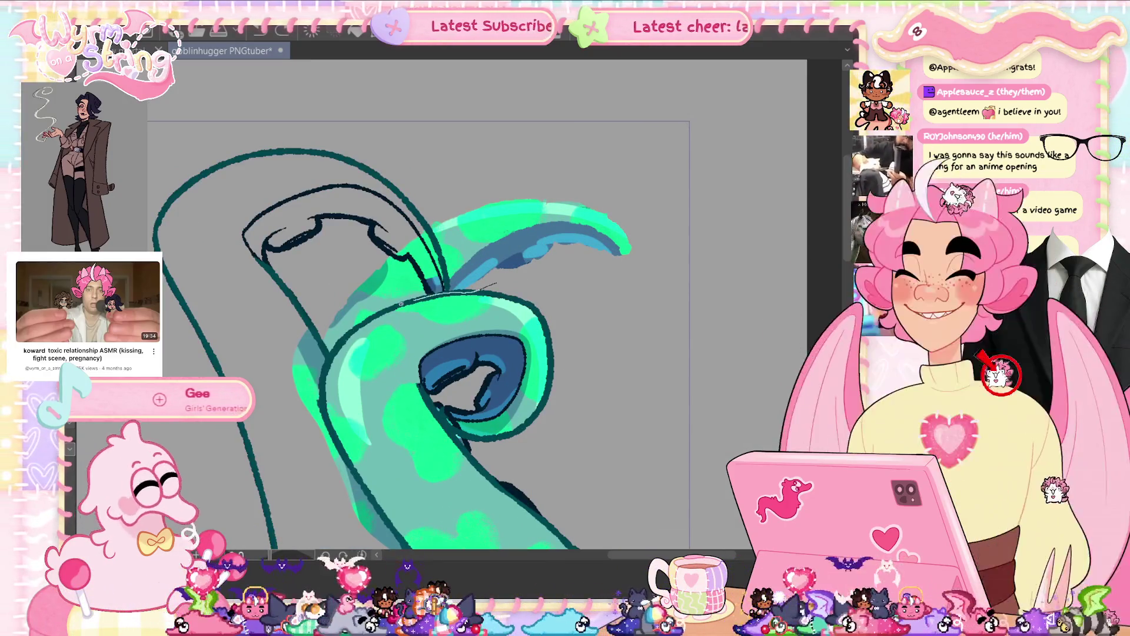
pyautogui.moveTo(330, 344); pyautogui.dragTo(351, 469)
pyautogui.hotkey('ctrl', 'z')
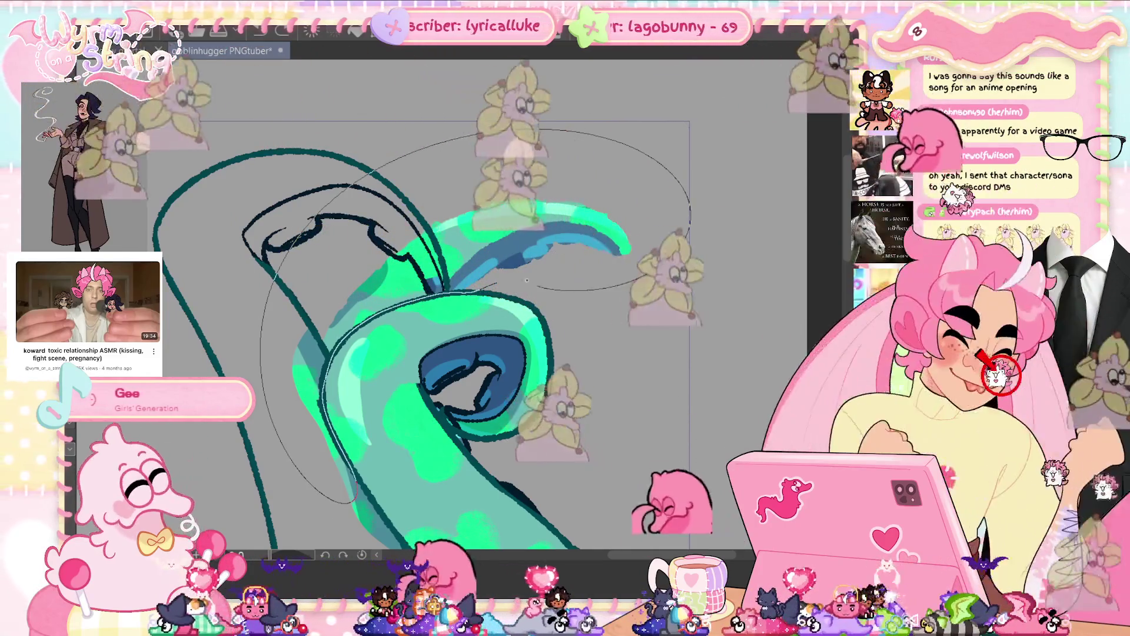
# - Fill the left tentacle's inner curl with colour and undo the stray fill above it
pyautogui.moveTo(607, 343)
pyautogui.mouseDown()
pyautogui.moveTo(372, 190)
pyautogui.moveTo(450, 350)
pyautogui.mouseUp()
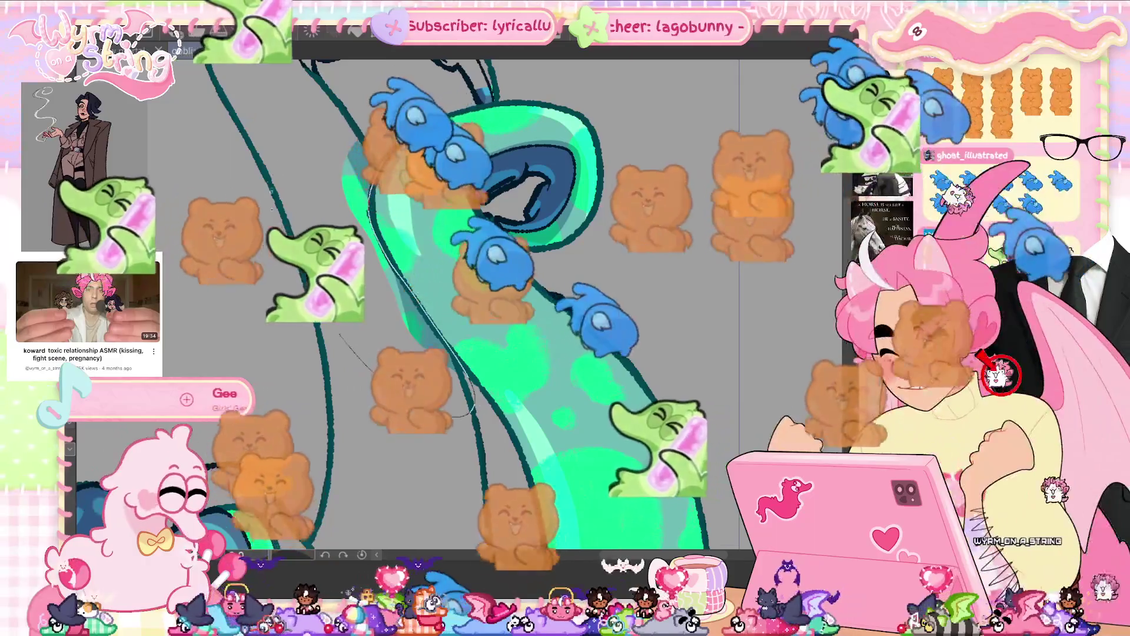
pyautogui.moveTo(412, 235); pyautogui.dragTo(477, 200)
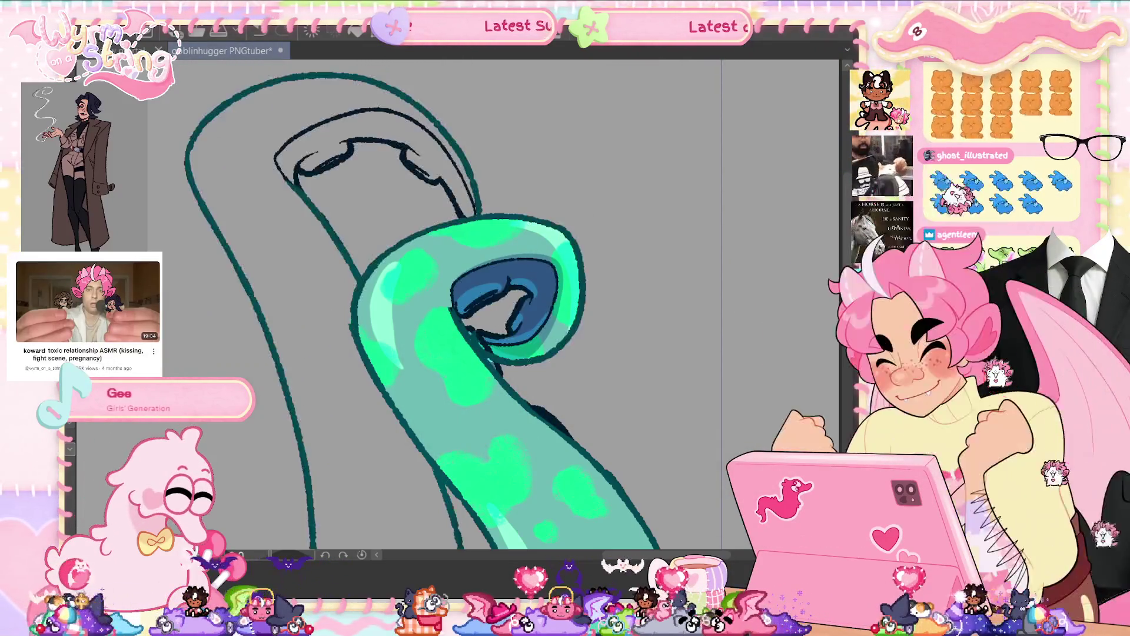
pyautogui.scroll(3, 448, 303)
pyautogui.moveTo(409, 301); pyautogui.dragTo(544, 210)
pyautogui.scroll(2, 544, 210)
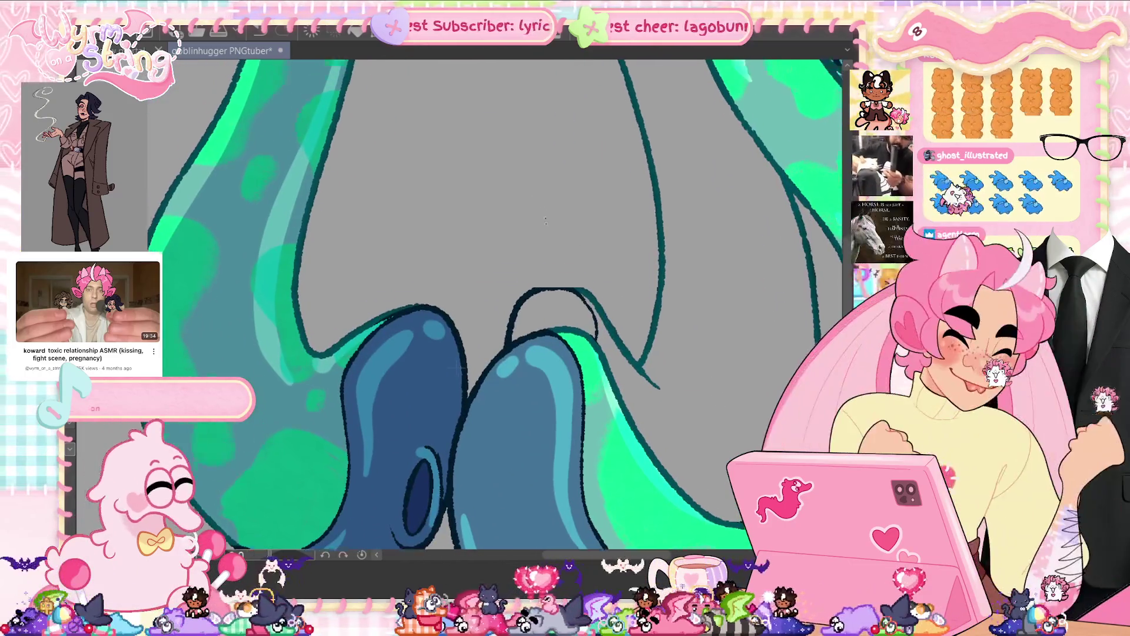
pyautogui.scroll(-4, 544, 210)
pyautogui.click(318, 320)
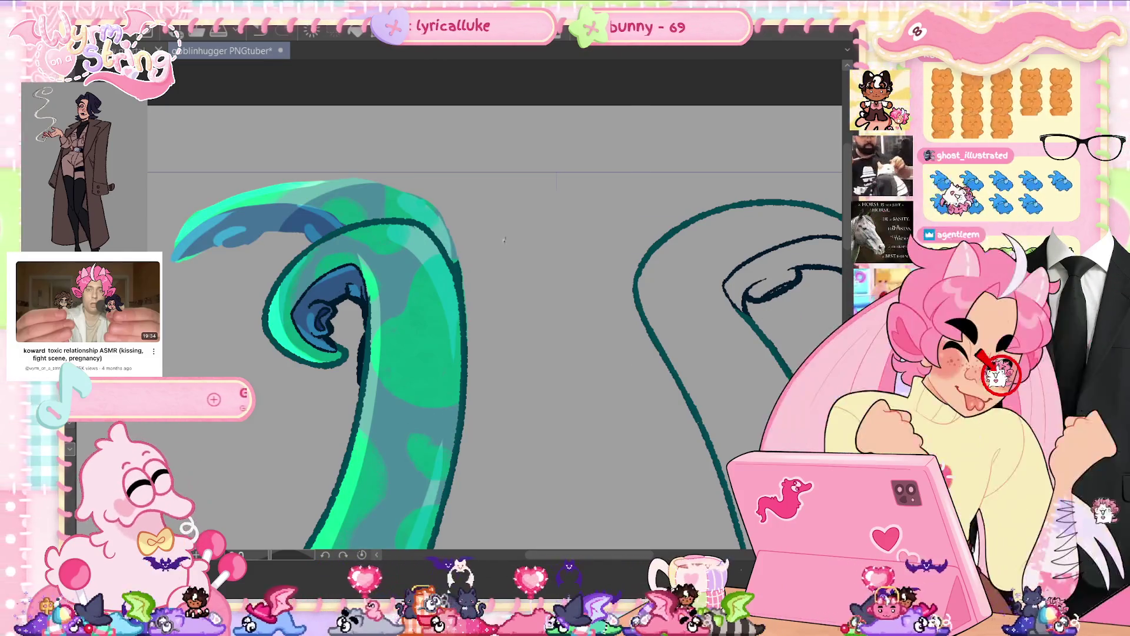
pyautogui.hotkey('ctrl', 'z')
pyautogui.hotkey('ctrl', 's')
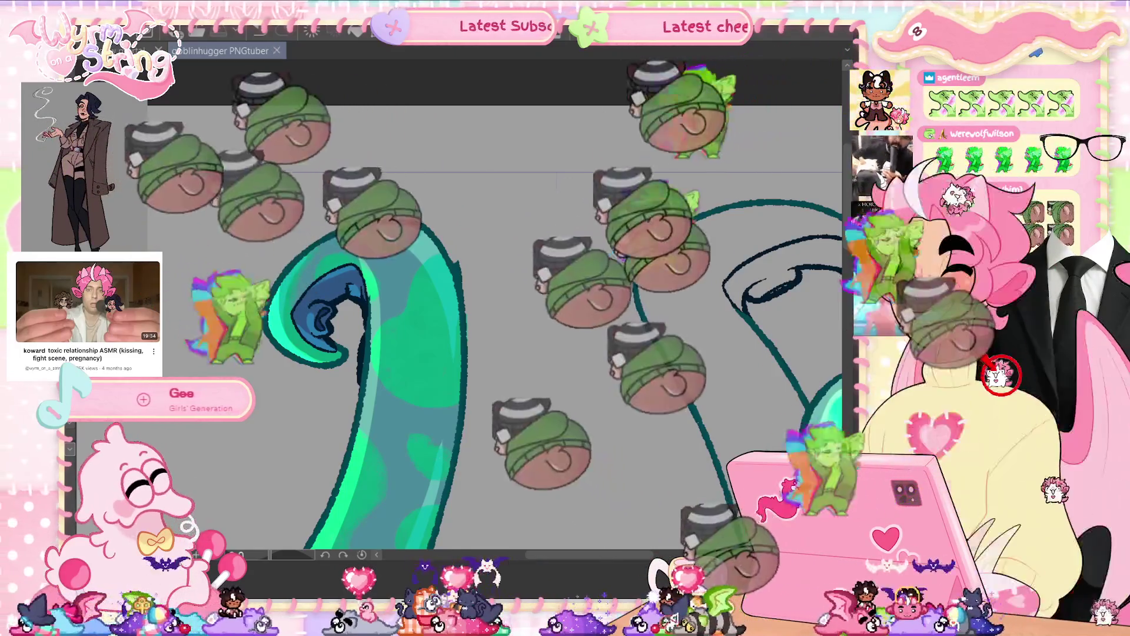
pyautogui.hotkey('ctrl', 'z')
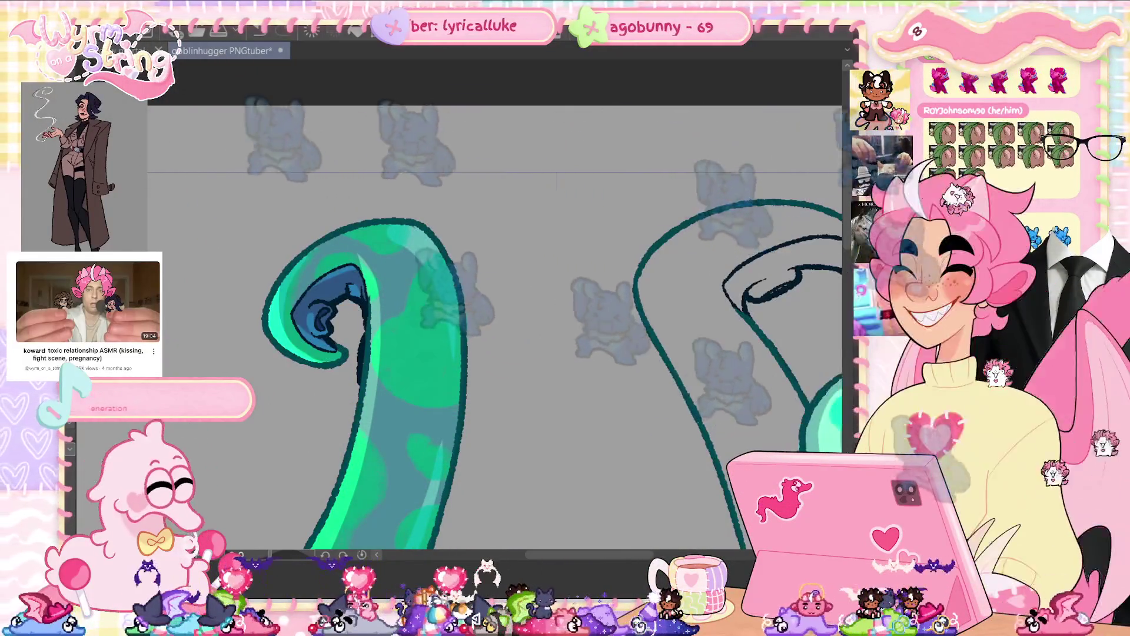
pyautogui.moveTo(630, 389); pyautogui.dragTo(530, 342)
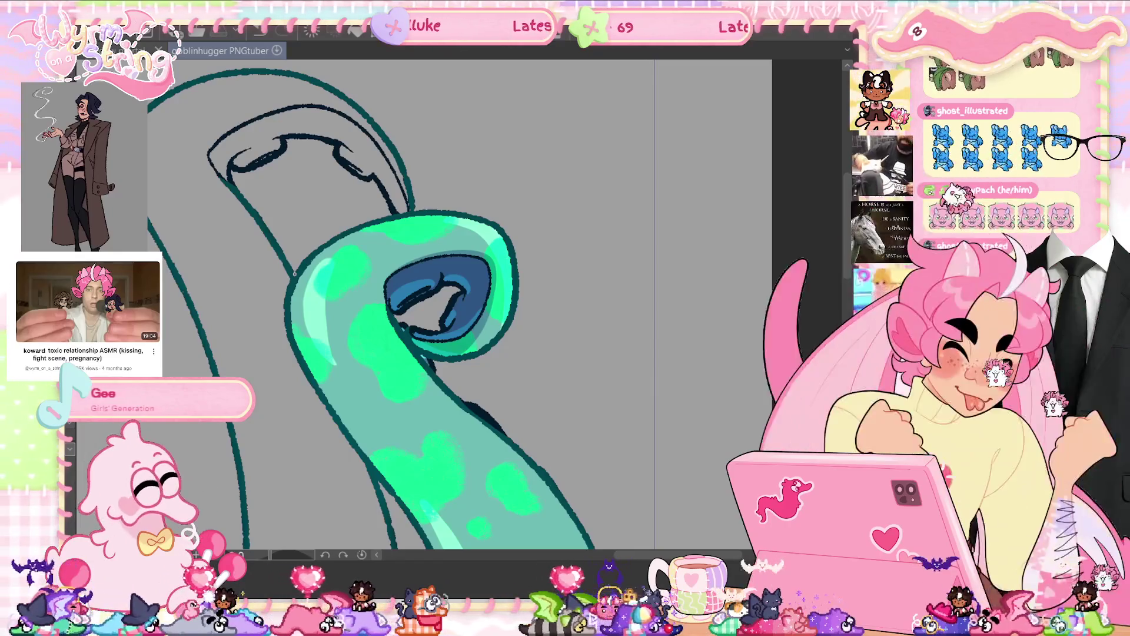
pyautogui.hotkey('ctrl', 'z')
# - Delete the leftover dark outline strokes beside the coloured tentacle curl
pyautogui.hotkey('ctrl', 'y')
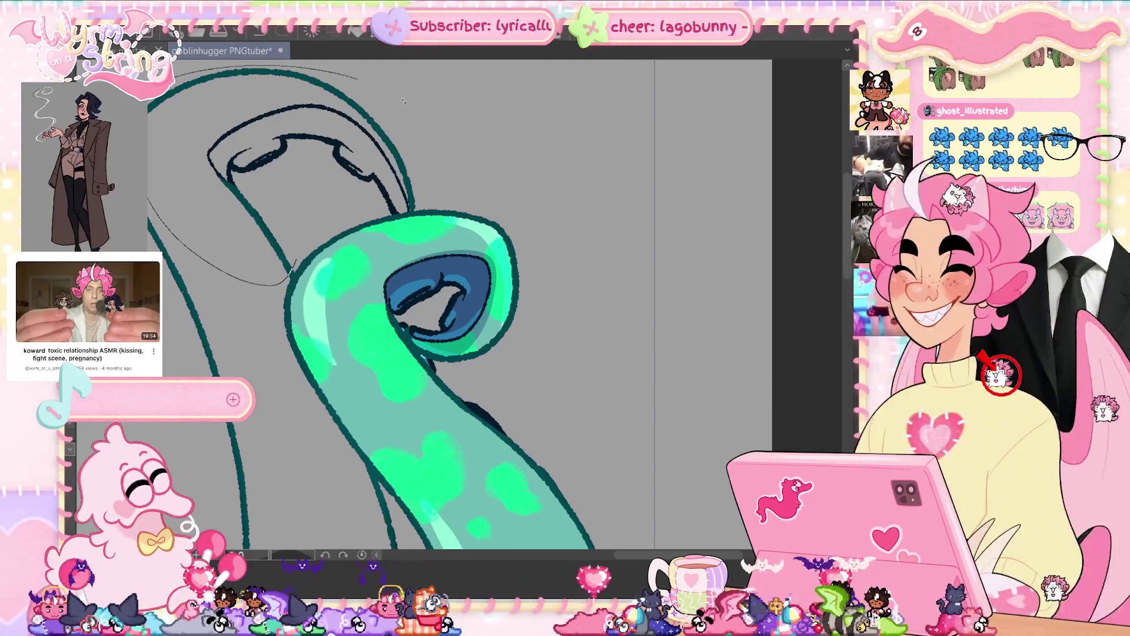
pyautogui.press('Delete')
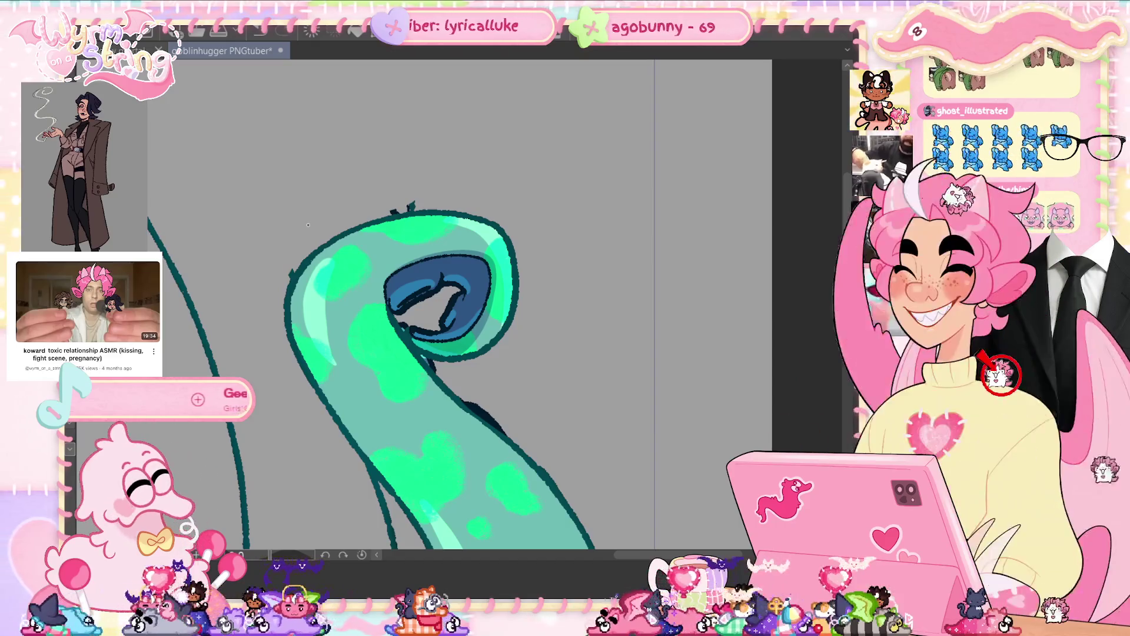
pyautogui.hotkey('ctrl', '0')
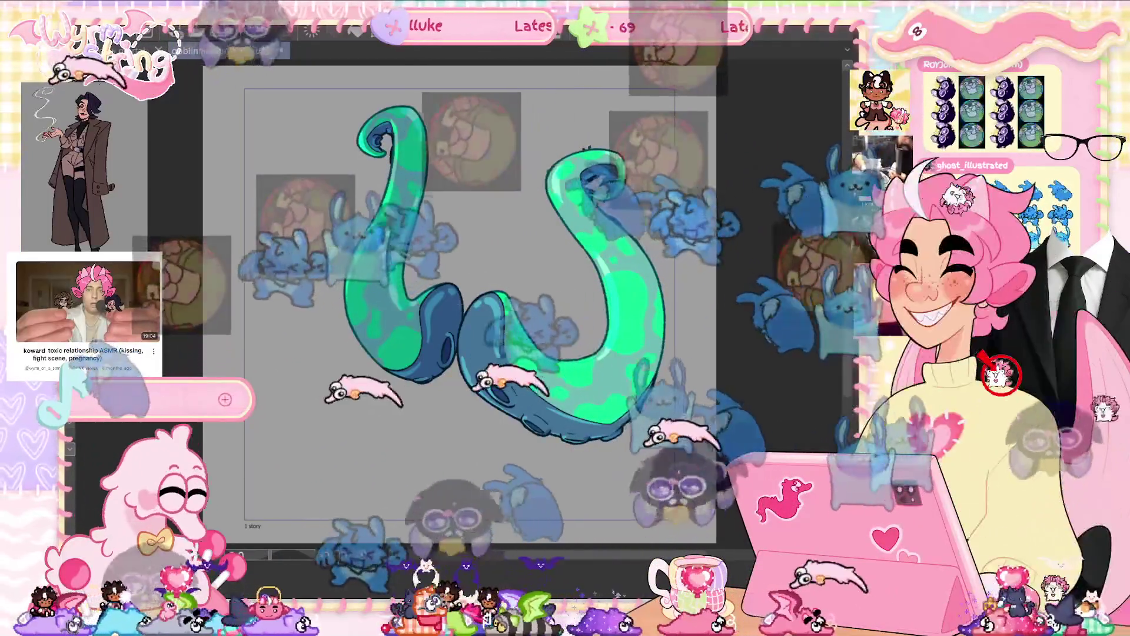
pyautogui.scroll(3, 612, 139)
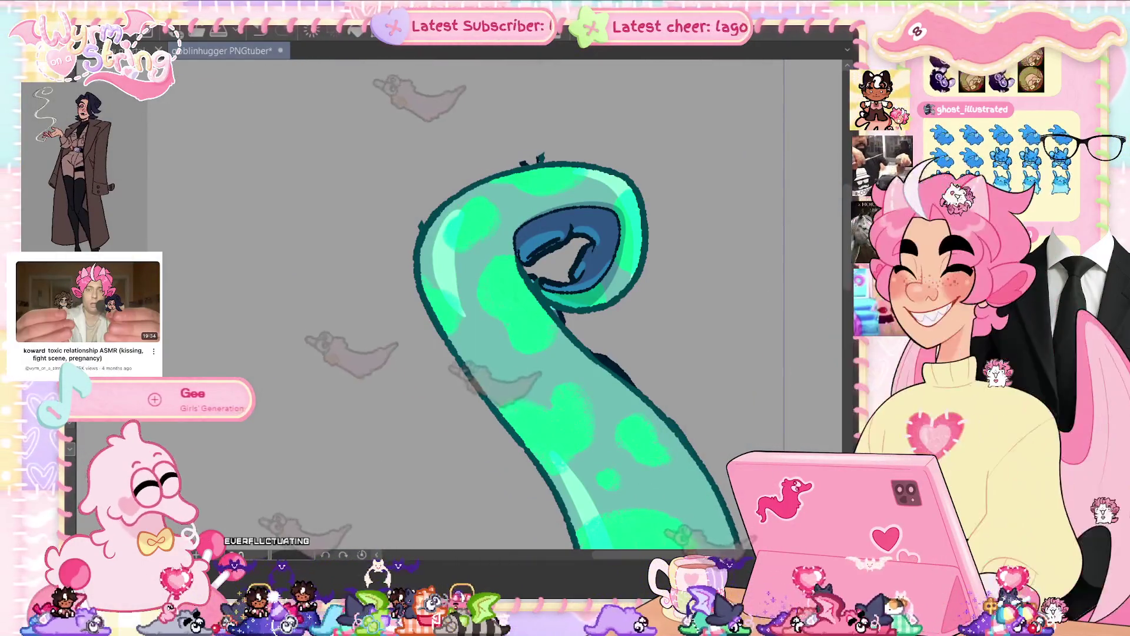
# - Undo the small dark spike atop the curl's outline and save the file
pyautogui.scroll(2, 635, 145)
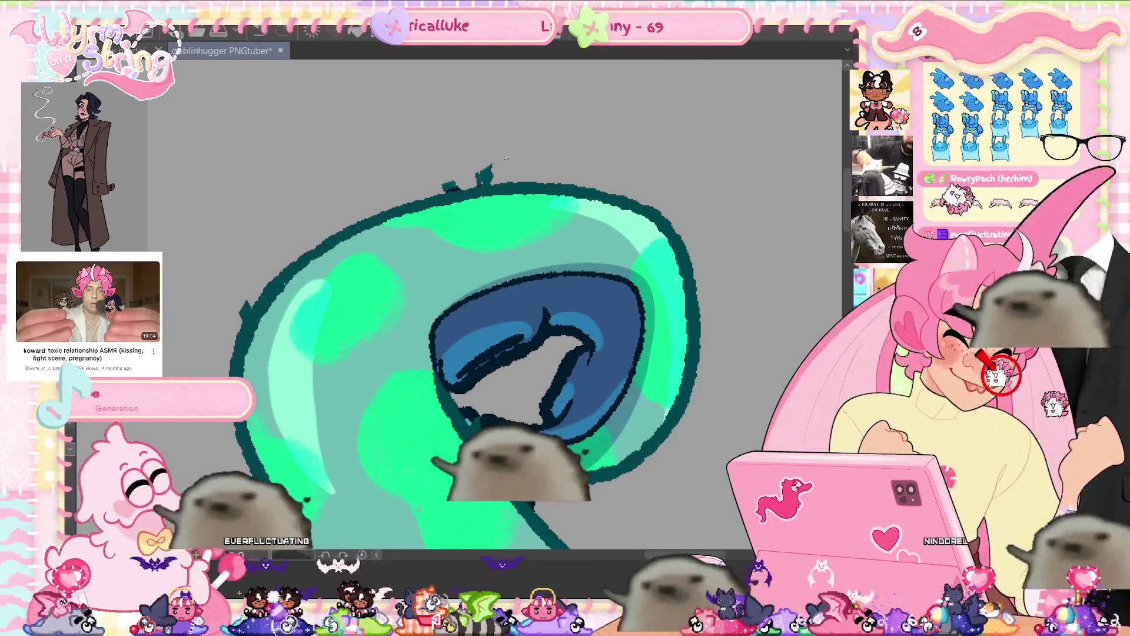
pyautogui.hotkey('ctrl', 'z')
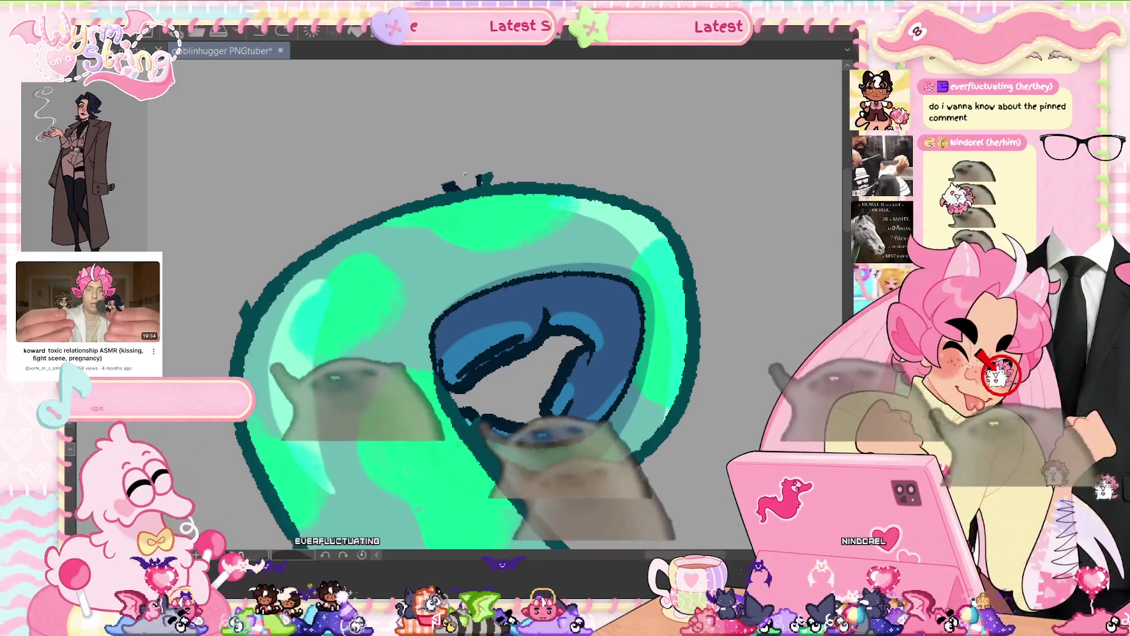
pyautogui.hotkey('ctrl', 'z')
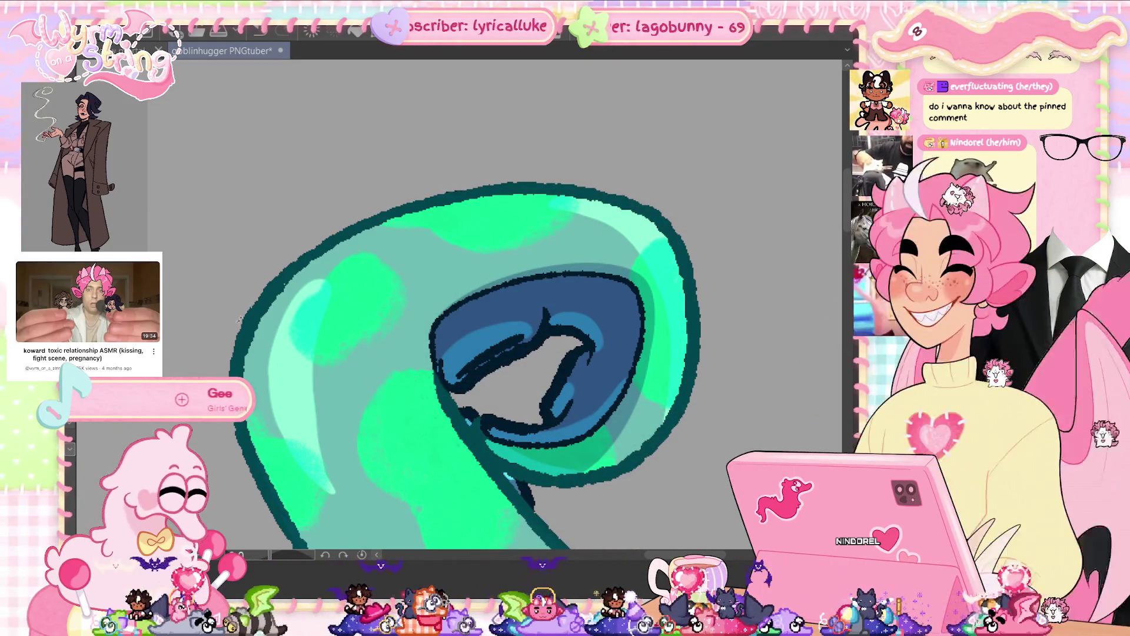
pyautogui.moveTo(360, 357); pyautogui.dragTo(520, 308)
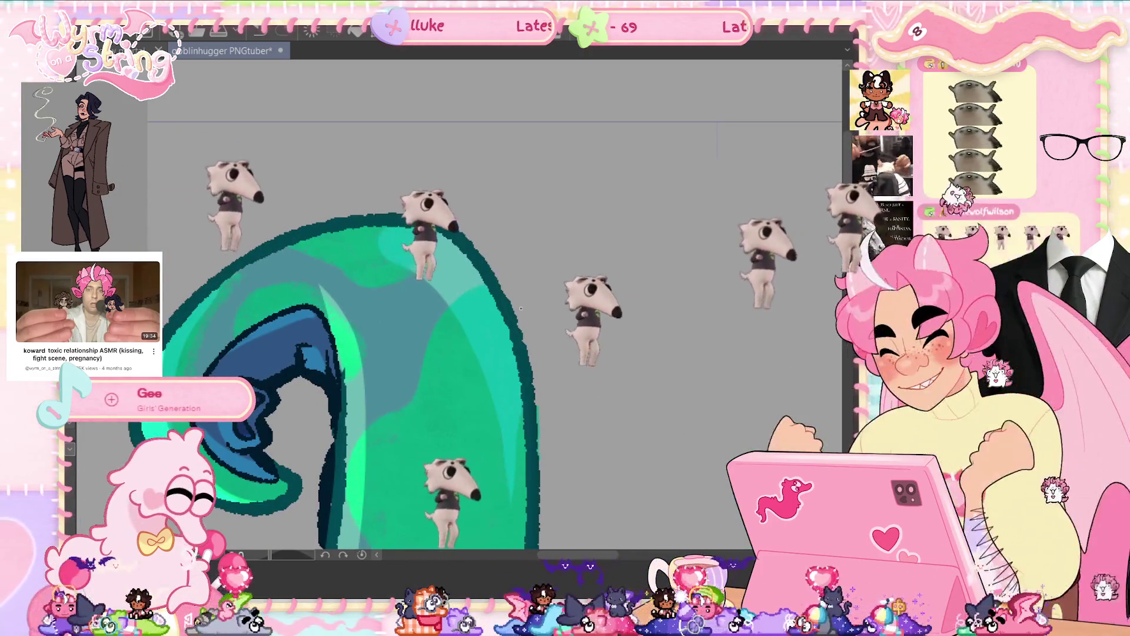
pyautogui.hotkey('ctrl', 's')
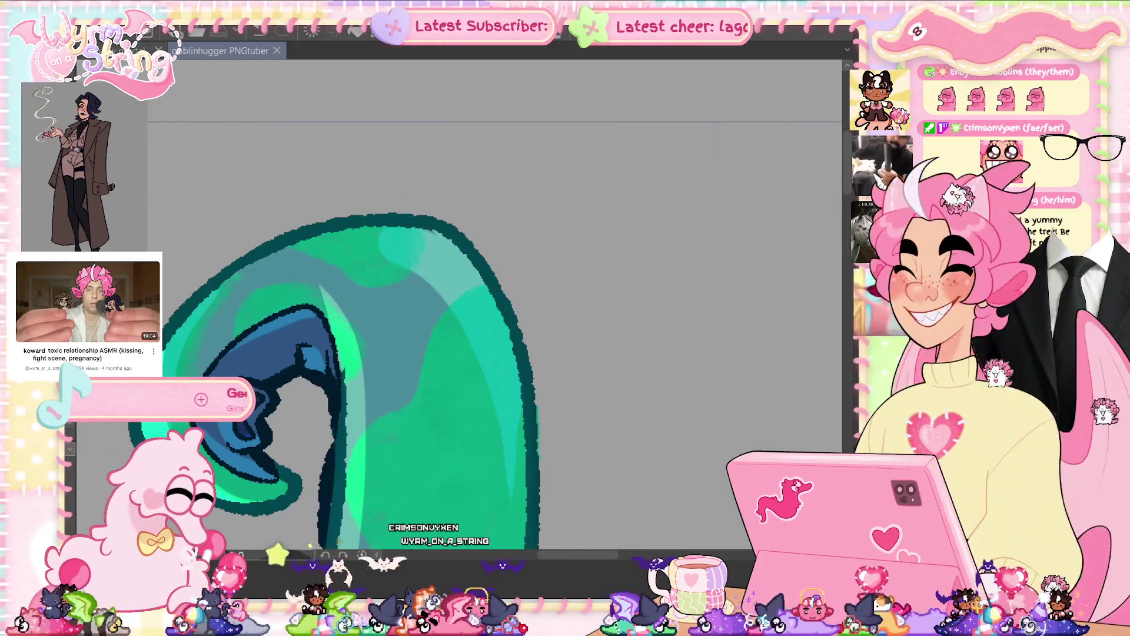
# - Fit the drawing to the window and toggle the timeline twice to review the tentacle playback
pyautogui.hotkey('ctrl', '0')
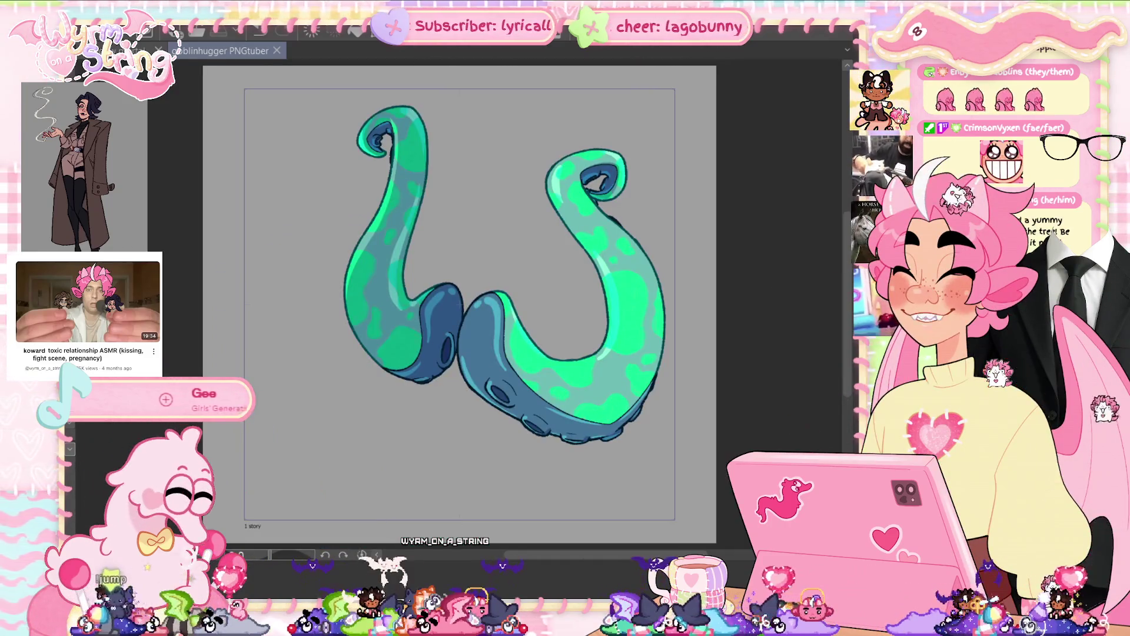
pyautogui.press('Tab')
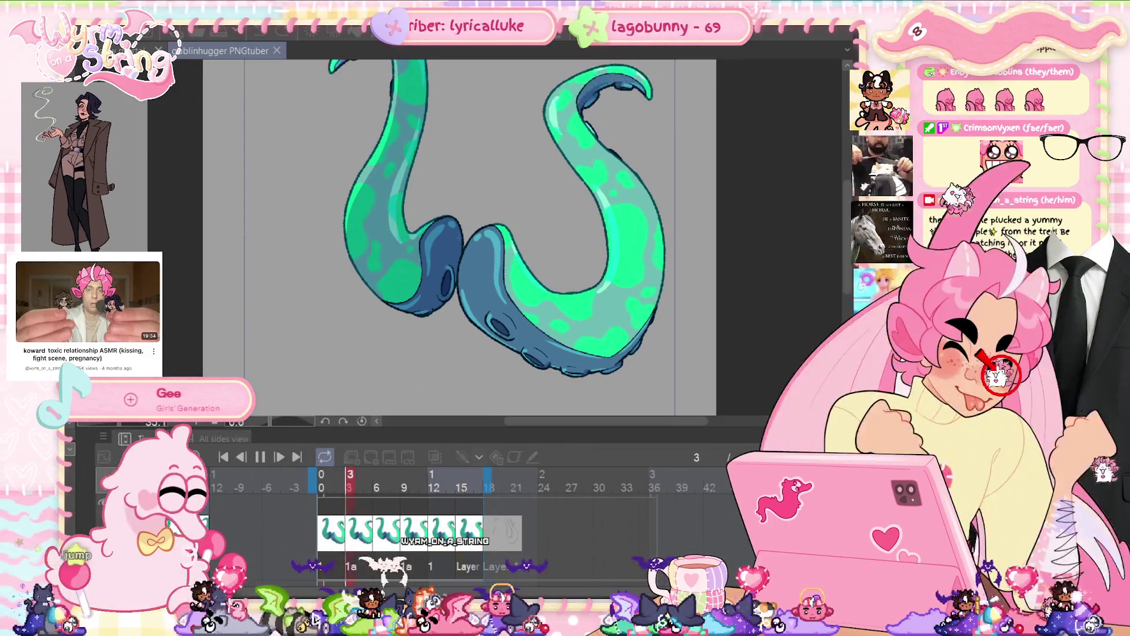
pyautogui.press('Tab')
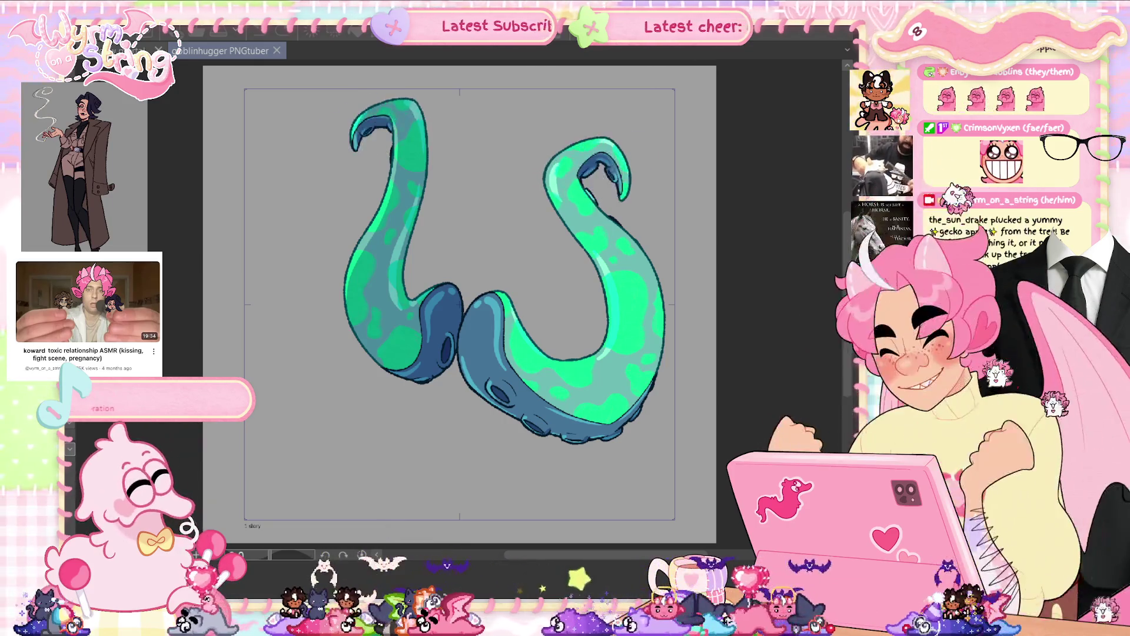
pyautogui.press('Tab')
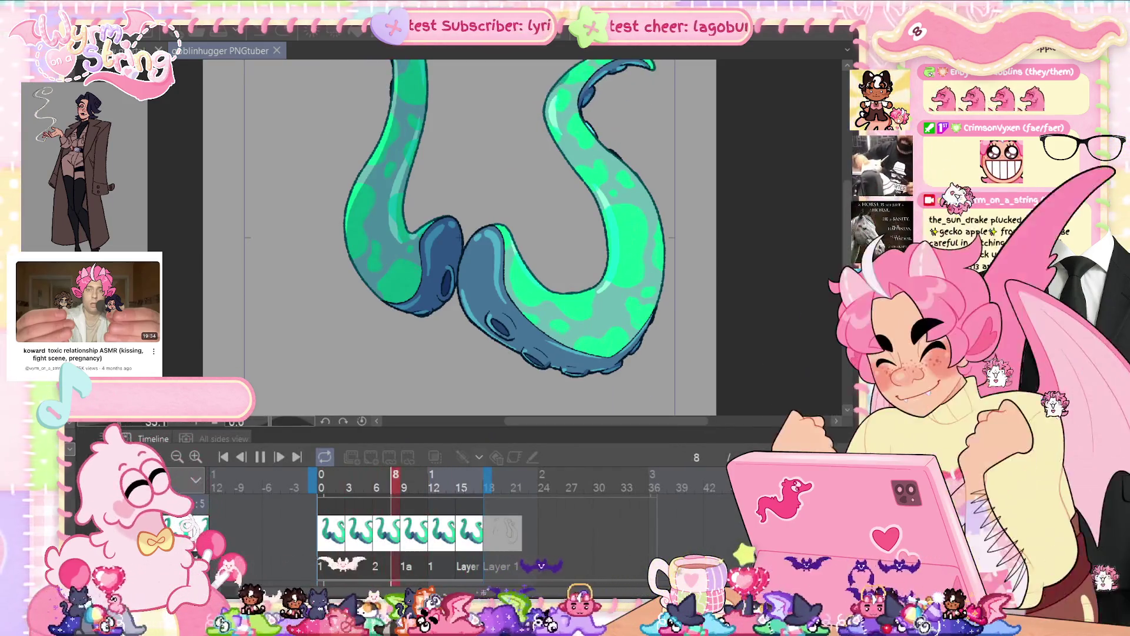
pyautogui.press('Tab')
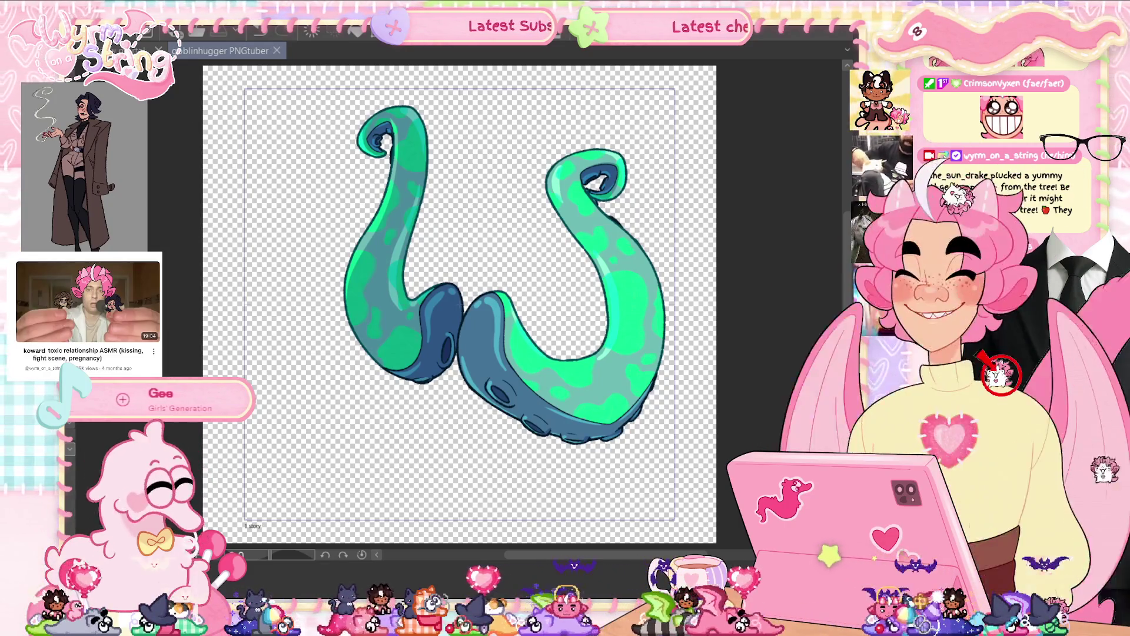
# - Export the animation as an animated APNG sticker, saving it in the Tentacles folder
pyautogui.hotkey('alt', 'f')
pyautogui.moveTo(176, 236)
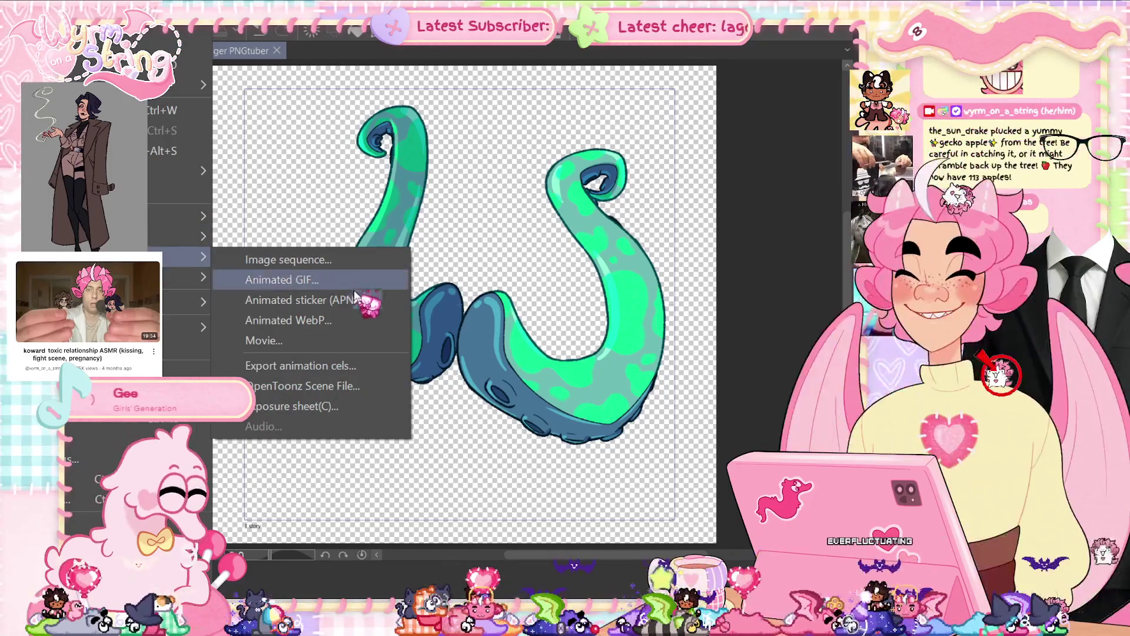
pyautogui.click(365, 298)
pyautogui.doubleClick(191, 109)
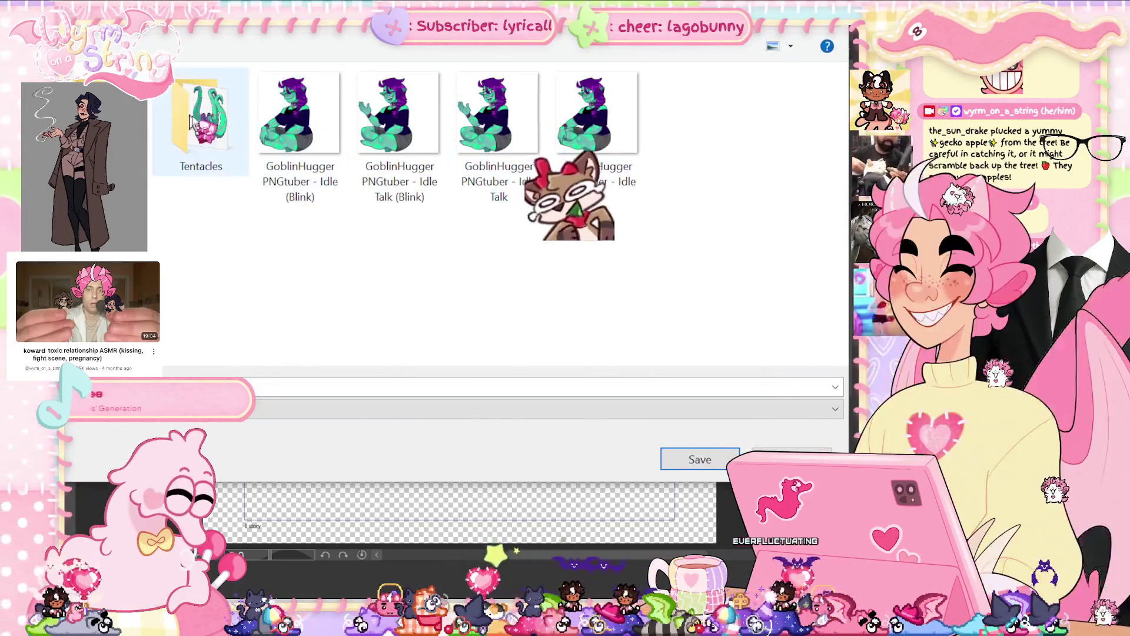
pyautogui.doubleClick(200, 112)
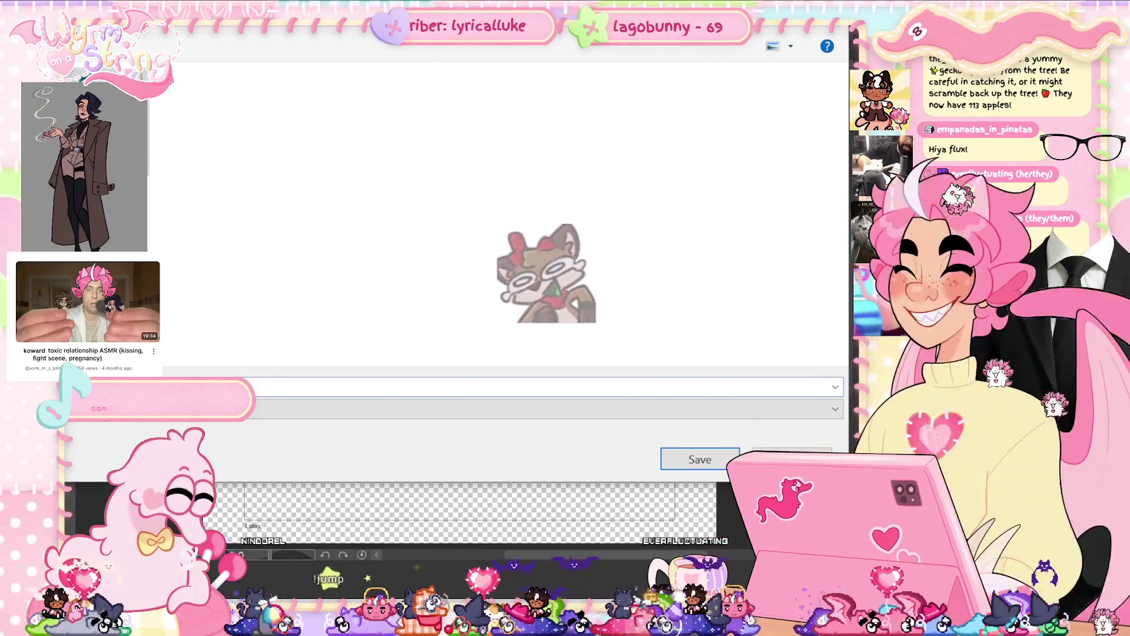
pyautogui.click(730, 460)
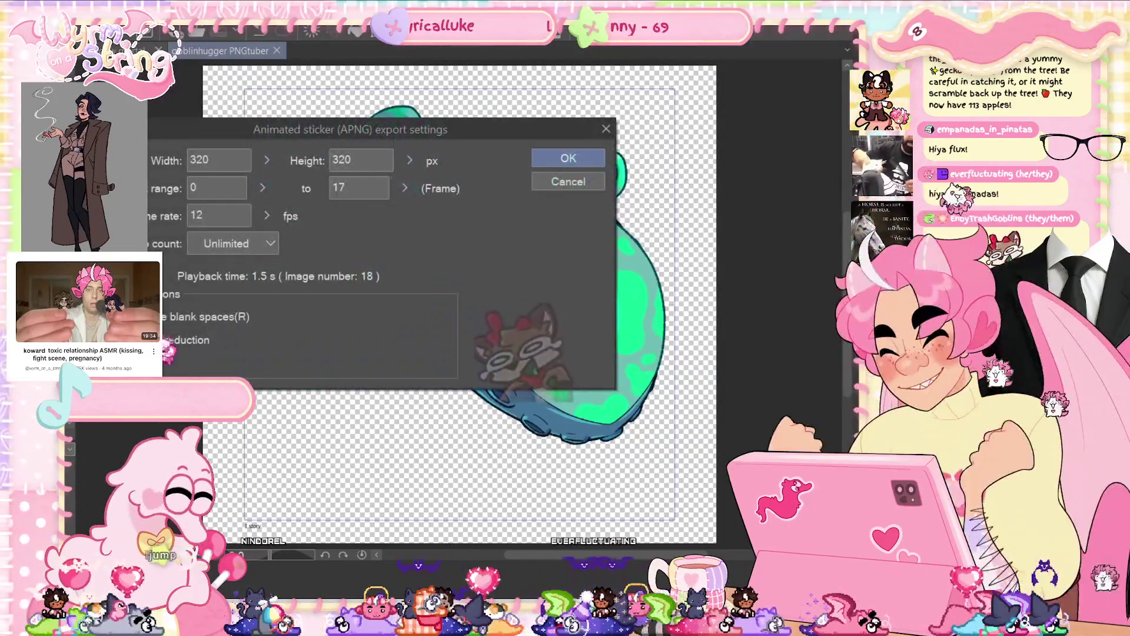
# - Set the sticker size to 2000 × 2000 px, confirm the export, and dismiss the completion message
pyautogui.write('2')
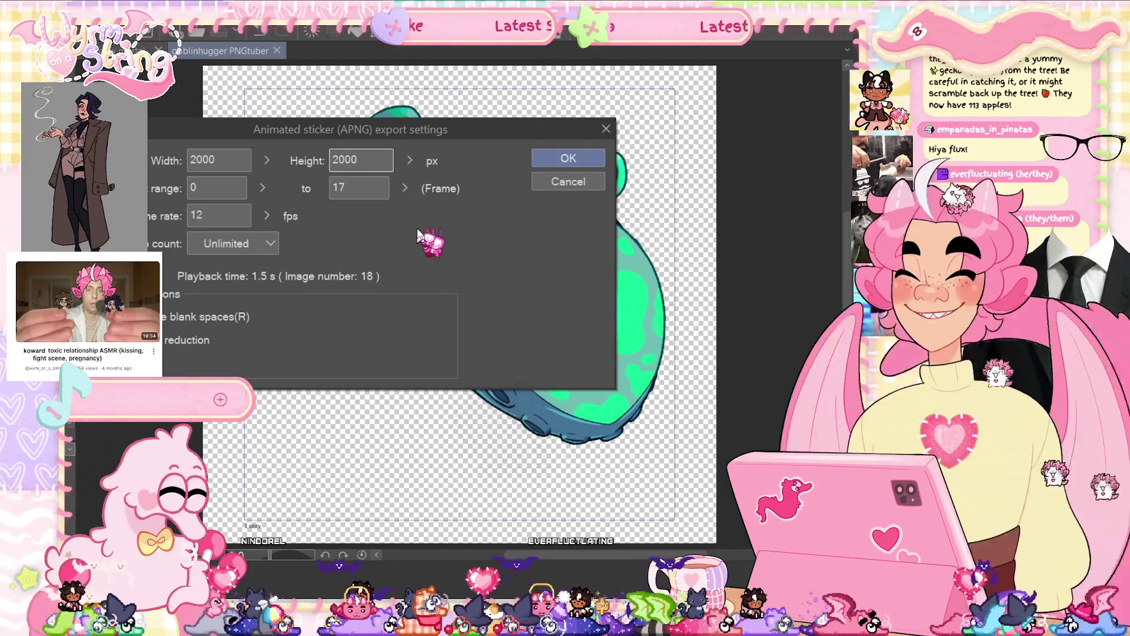
pyautogui.click(567, 158)
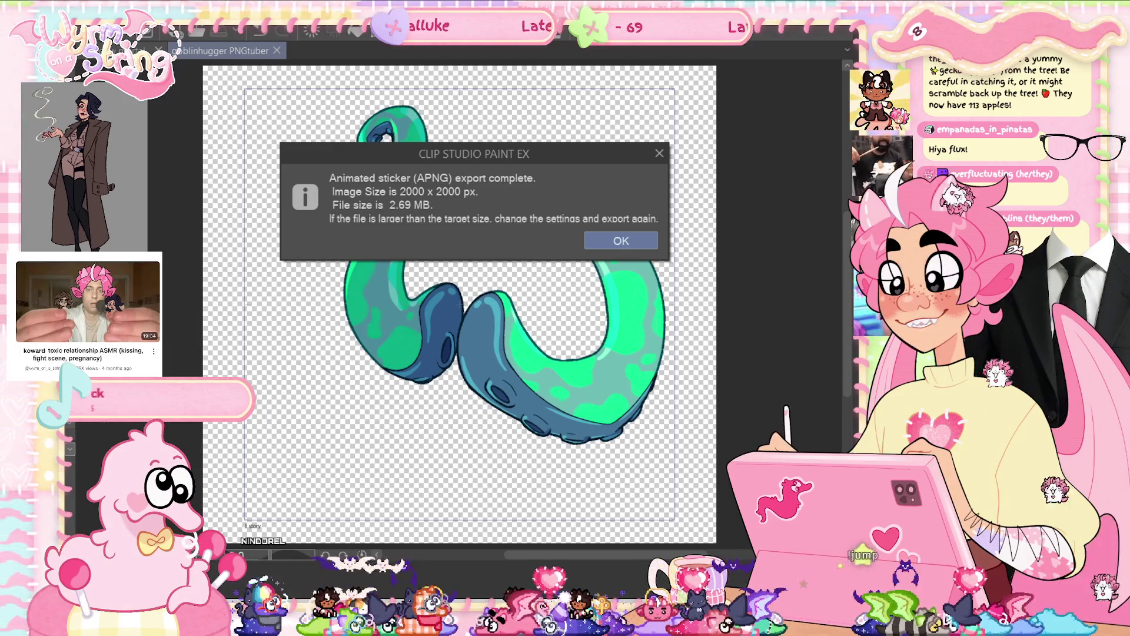
pyautogui.click(639, 239)
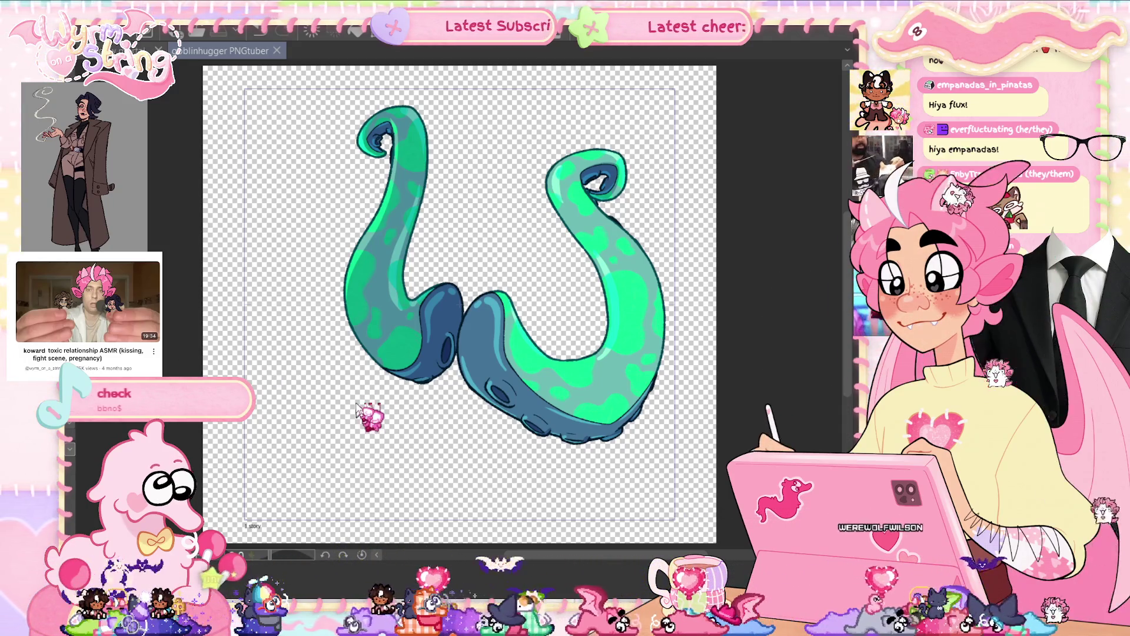
# - Make the grey Paper background visible again behind the tentacle emote
pyautogui.hotkey('alt', 'BackSpace')
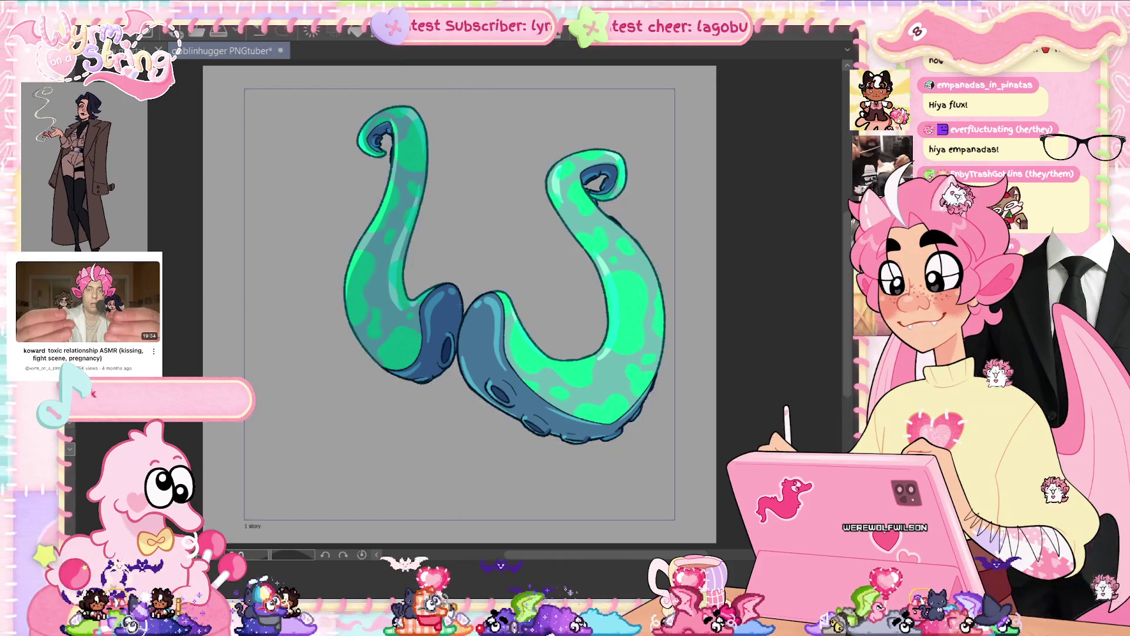
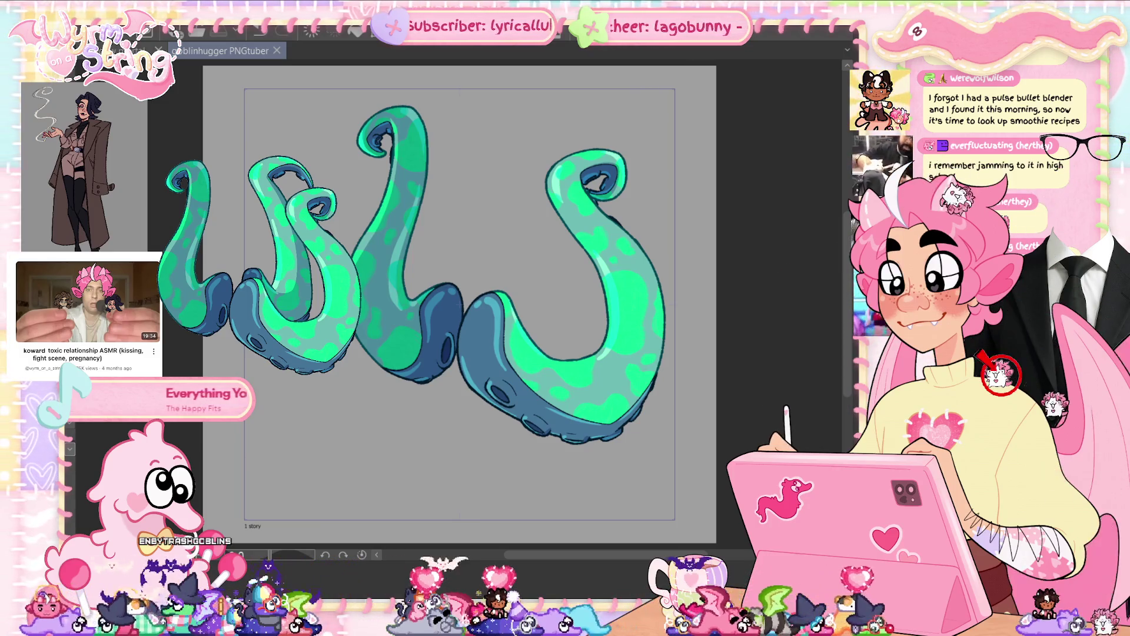
# - Step to the frame with only the middle and right tentacles, then hide the gray paper background
pyautogui.hotkey('ctrl', 'z')
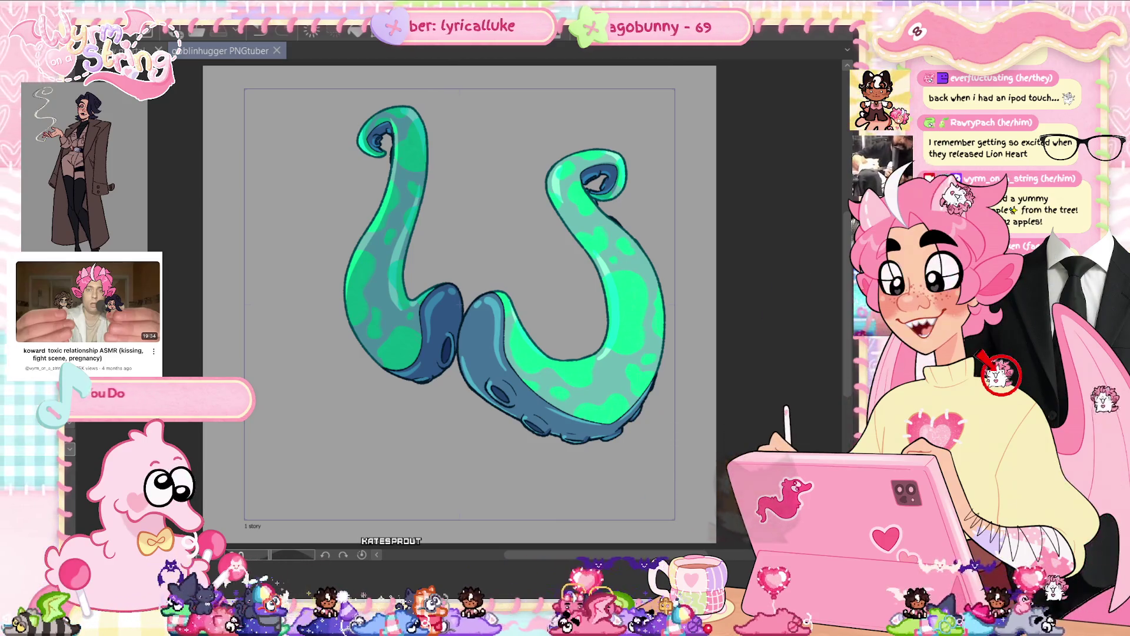
pyautogui.hotkey('ctrl', 'z')
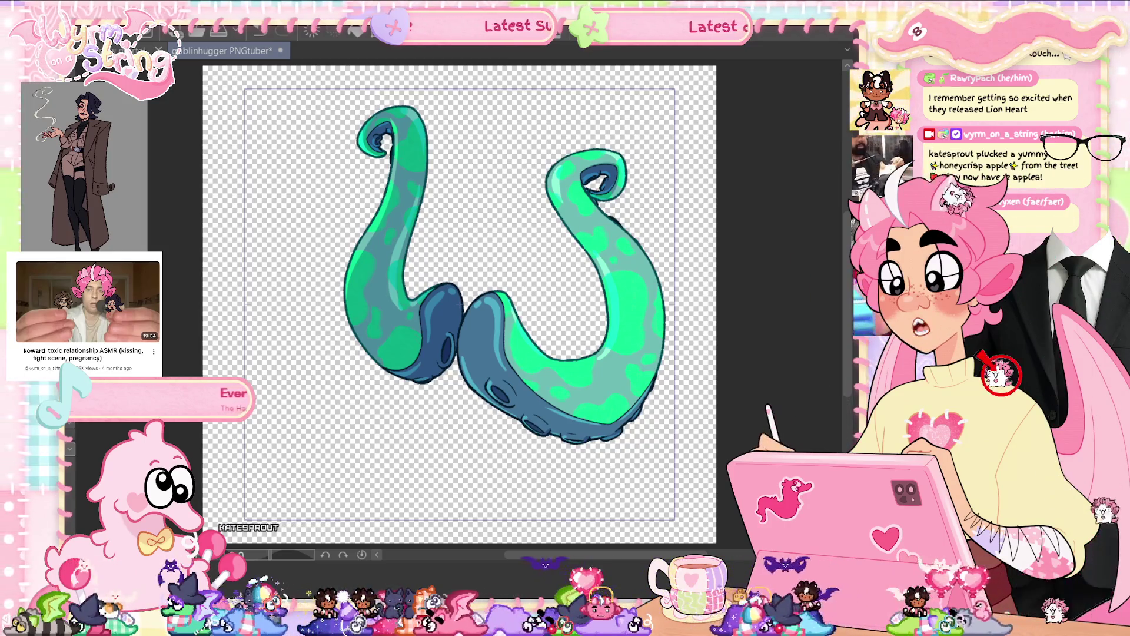
# - Start an APNG animation export, then cancel it
pyautogui.hotkey('alt', 'f')
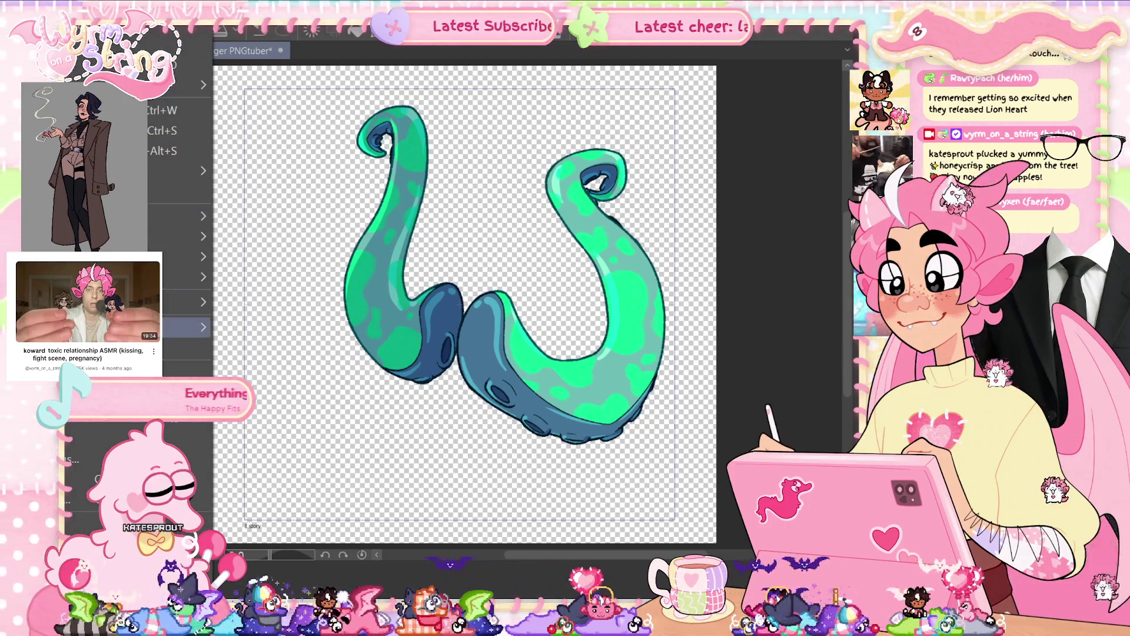
pyautogui.moveTo(194, 257)
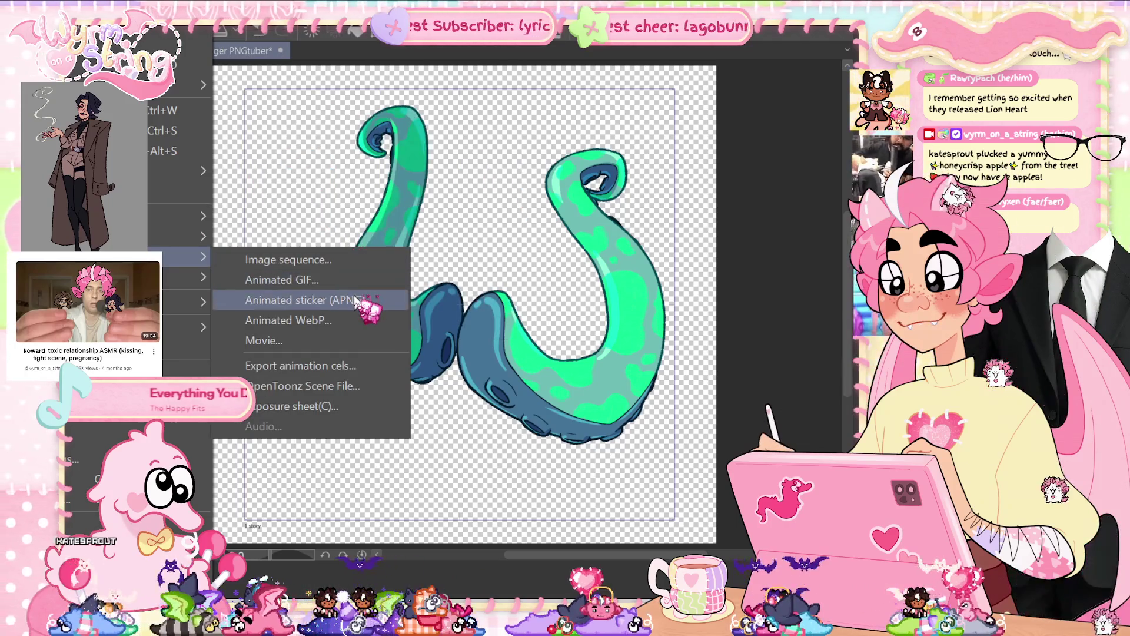
pyautogui.click(353, 300)
pyautogui.press('Escape')
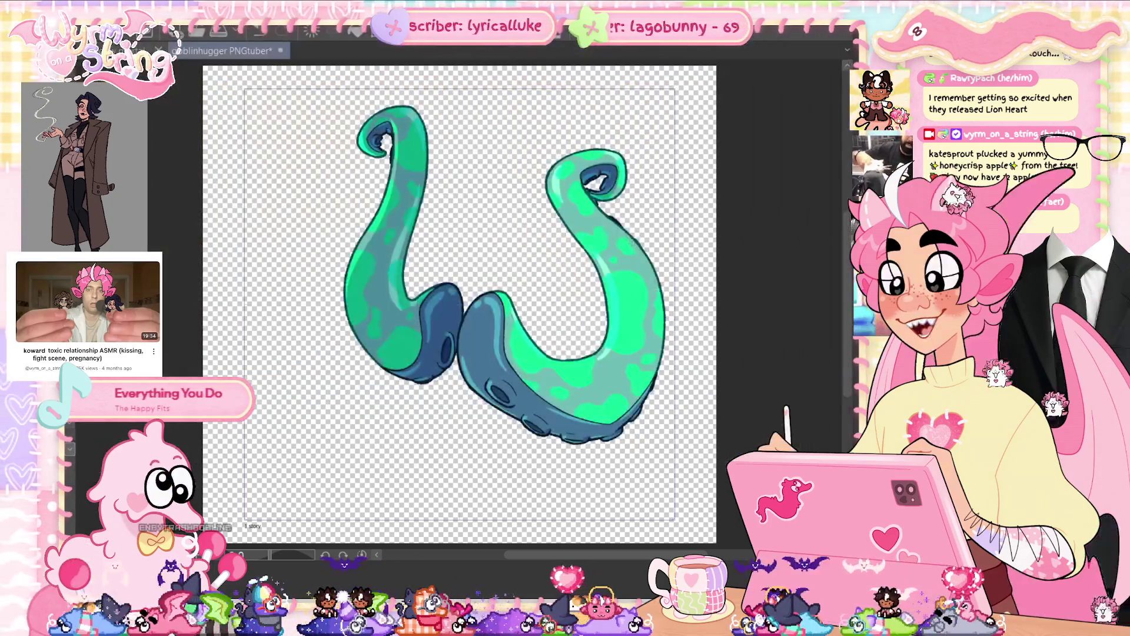
# - Export the animation as an animated GIF with height 2000 and frame rate 12
pyautogui.hotkey('alt', 'f')
pyautogui.moveTo(194, 257)
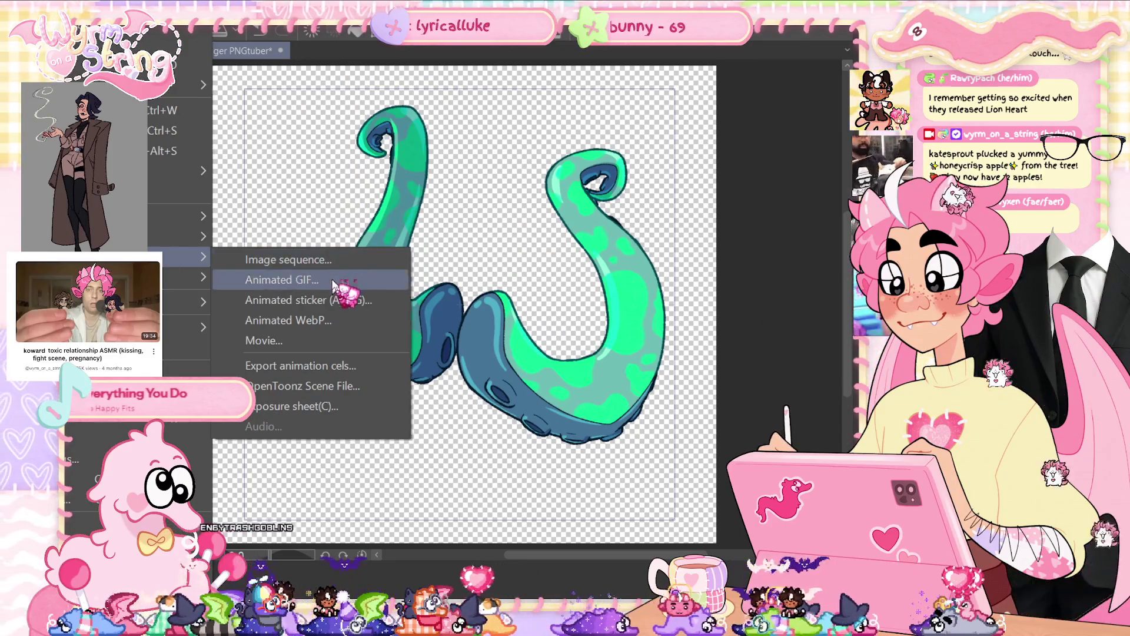
pyautogui.click(345, 281)
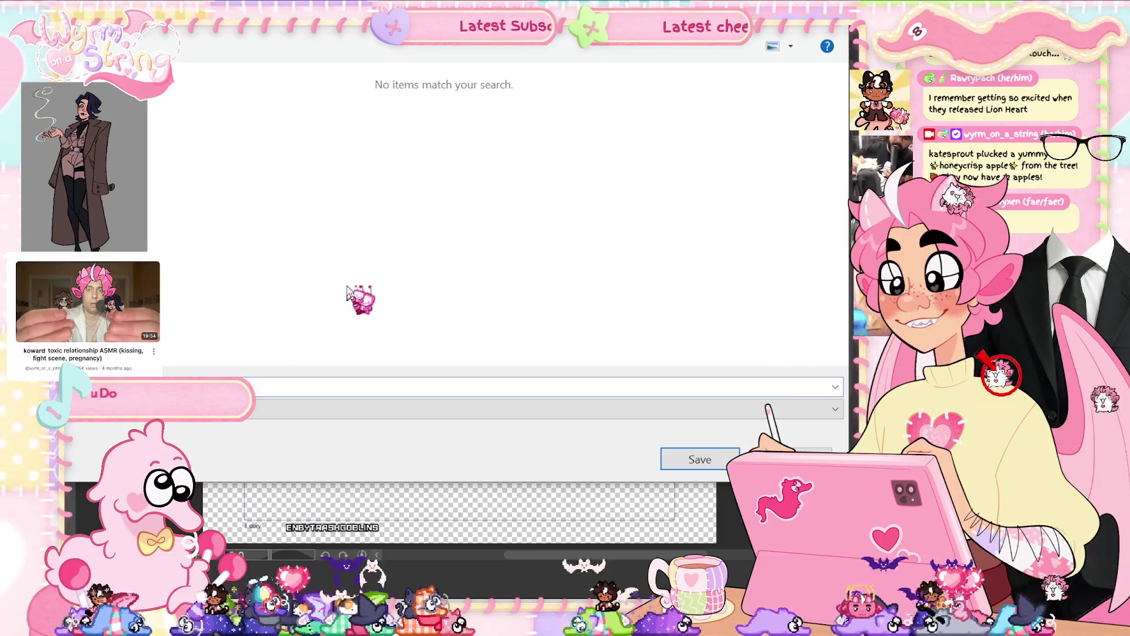
pyautogui.write('t')
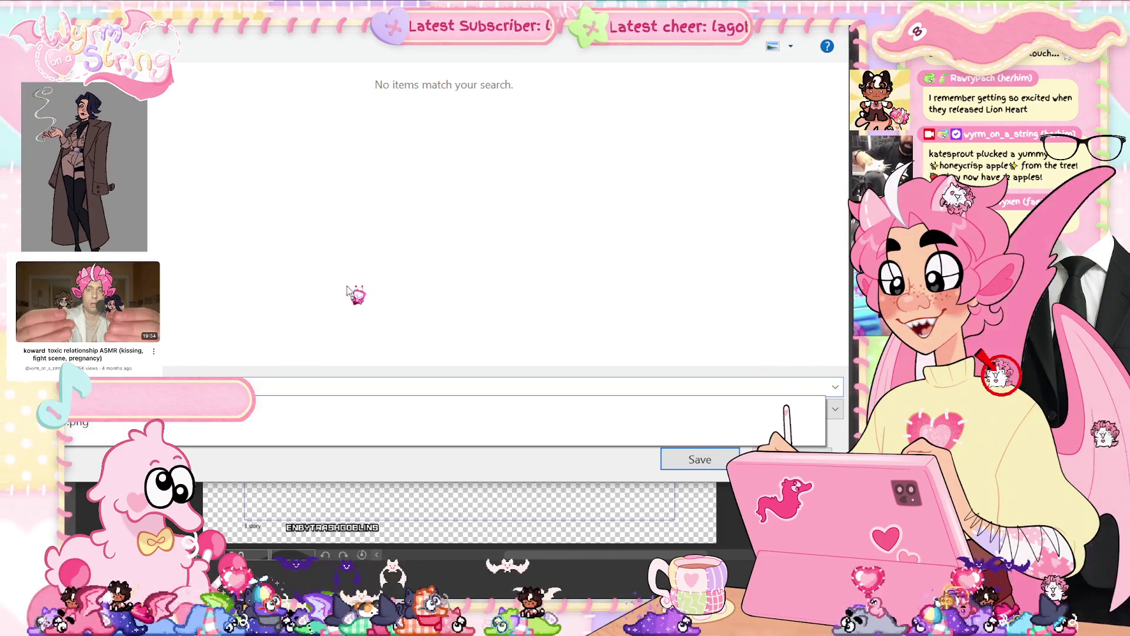
pyautogui.press('Return')
pyautogui.press('Return')
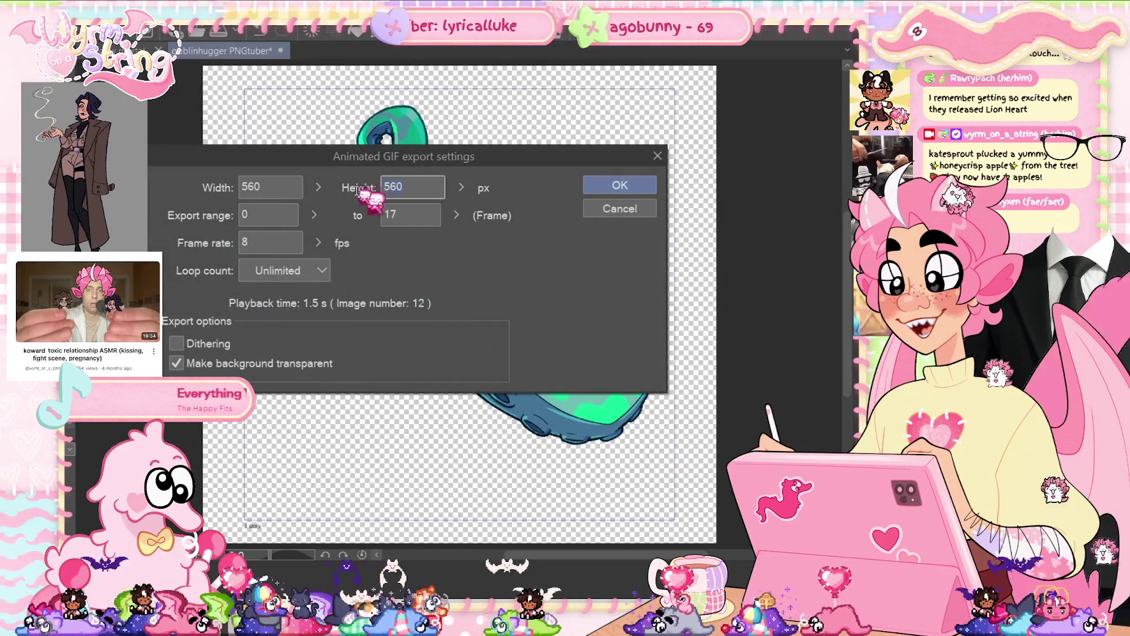
pyautogui.write('000')
pyautogui.doubleClick(297, 243)
pyautogui.write('12')
pyautogui.click(586, 186)
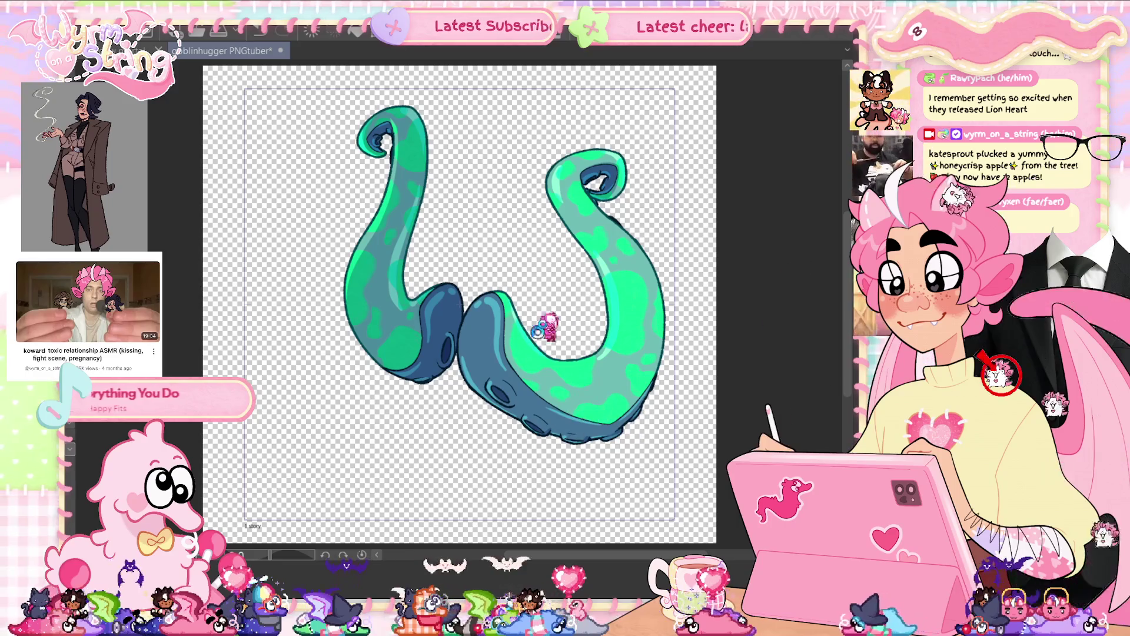
# - Dismiss the export-complete notice and review the frames showing all the tentacles
pyautogui.click(610, 230)
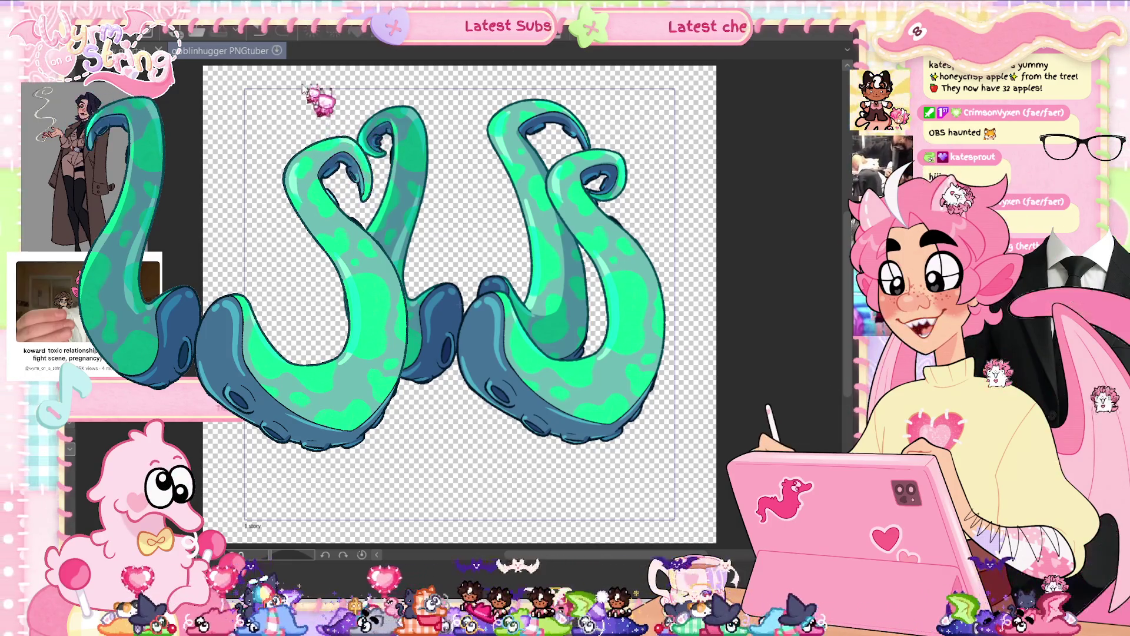
pyautogui.click(50, 10)
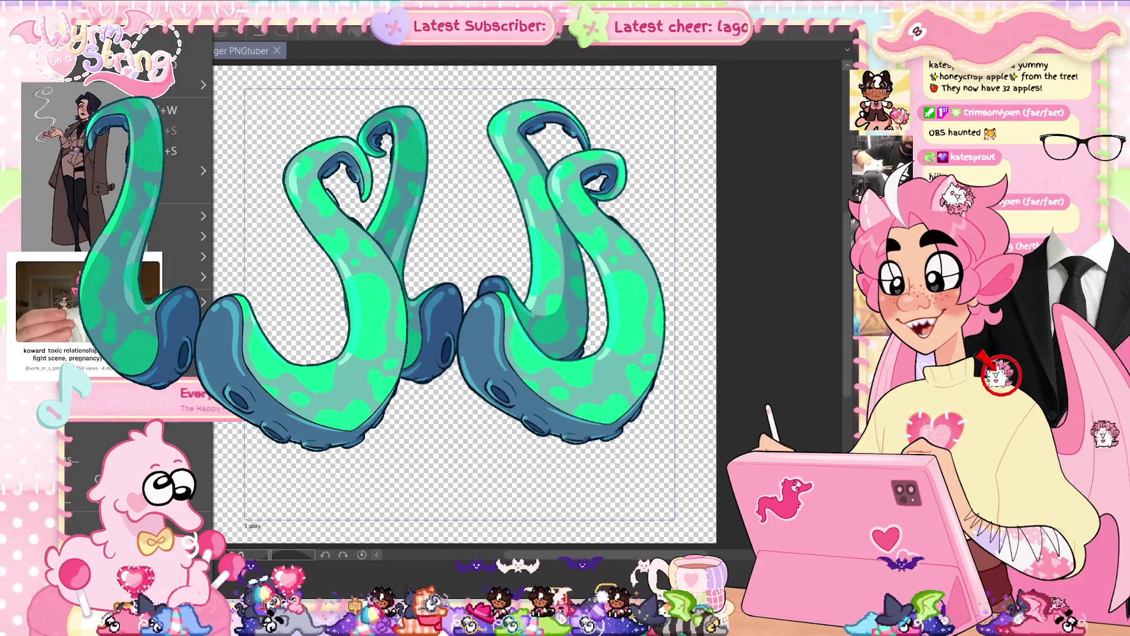
# - Re-export the animated GIF at 2000×2000 px and dismiss the completion notice
pyautogui.moveTo(189, 237)
pyautogui.click(302, 288)
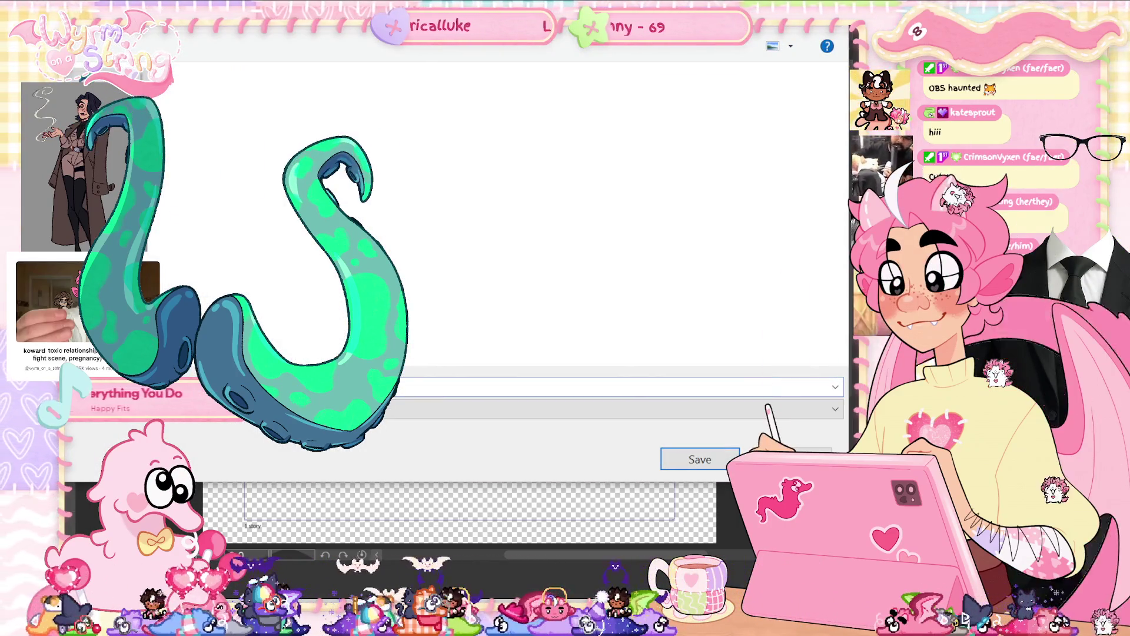
pyautogui.press('Return')
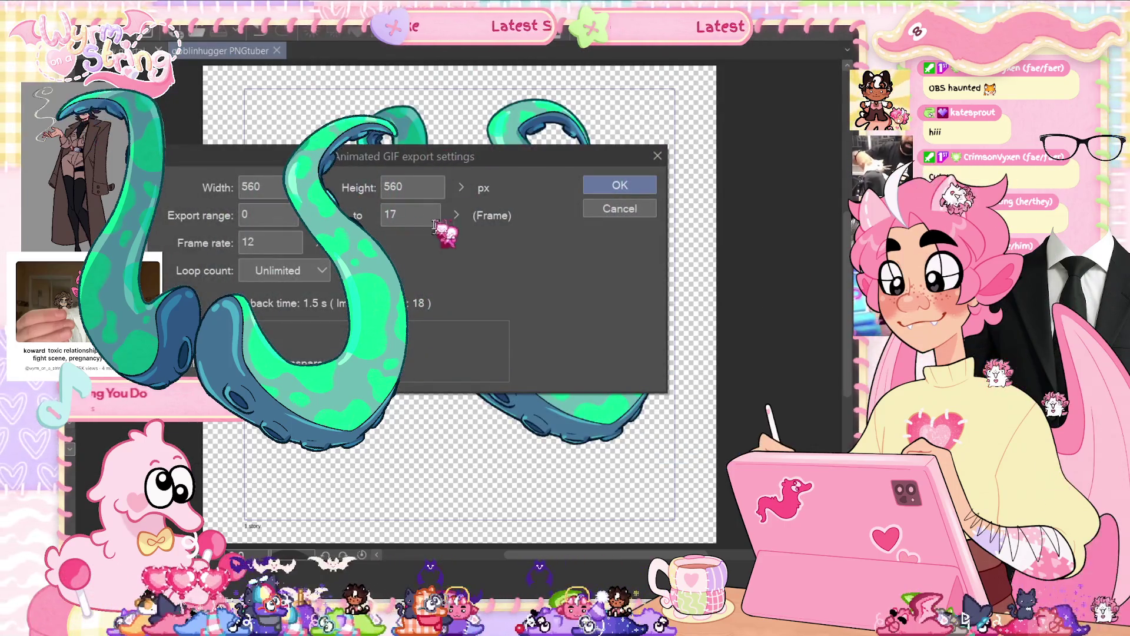
pyautogui.write('000')
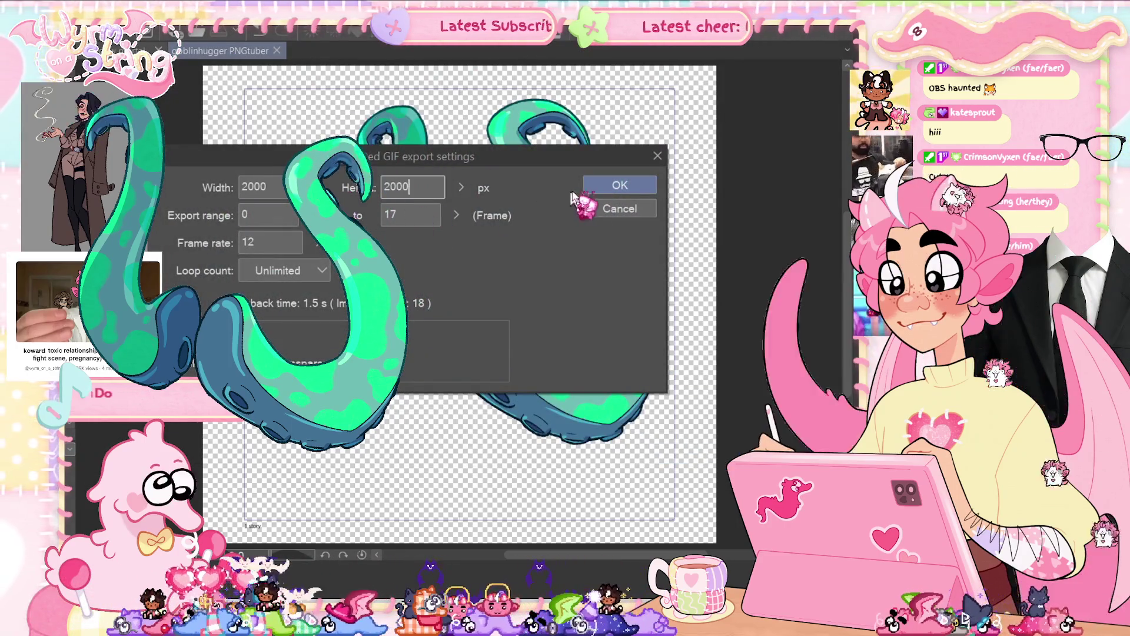
pyautogui.click(619, 186)
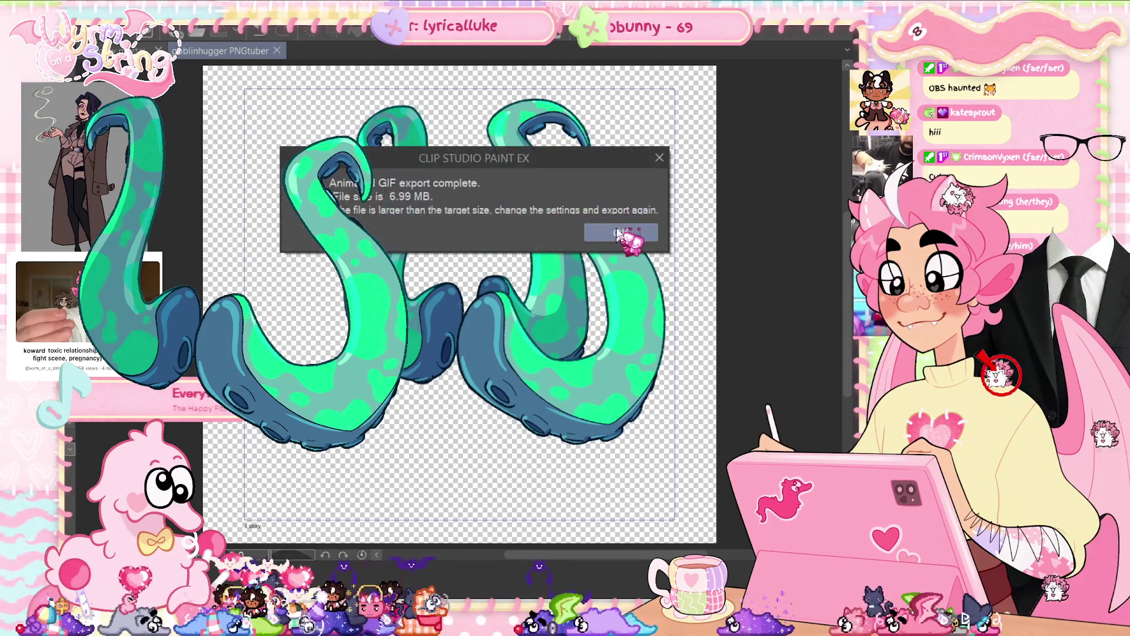
pyautogui.click(620, 233)
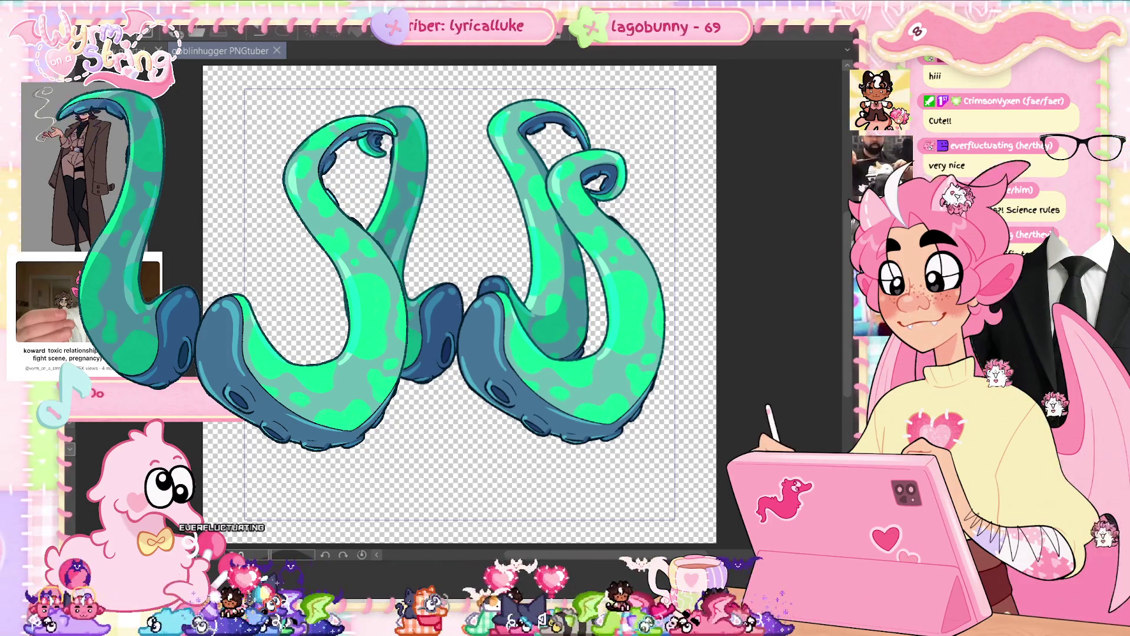
# - Advance a frame, zoom in on the tentacle's underside, and jump to frame 15
pyautogui.hotkey('ctrl', 'z')
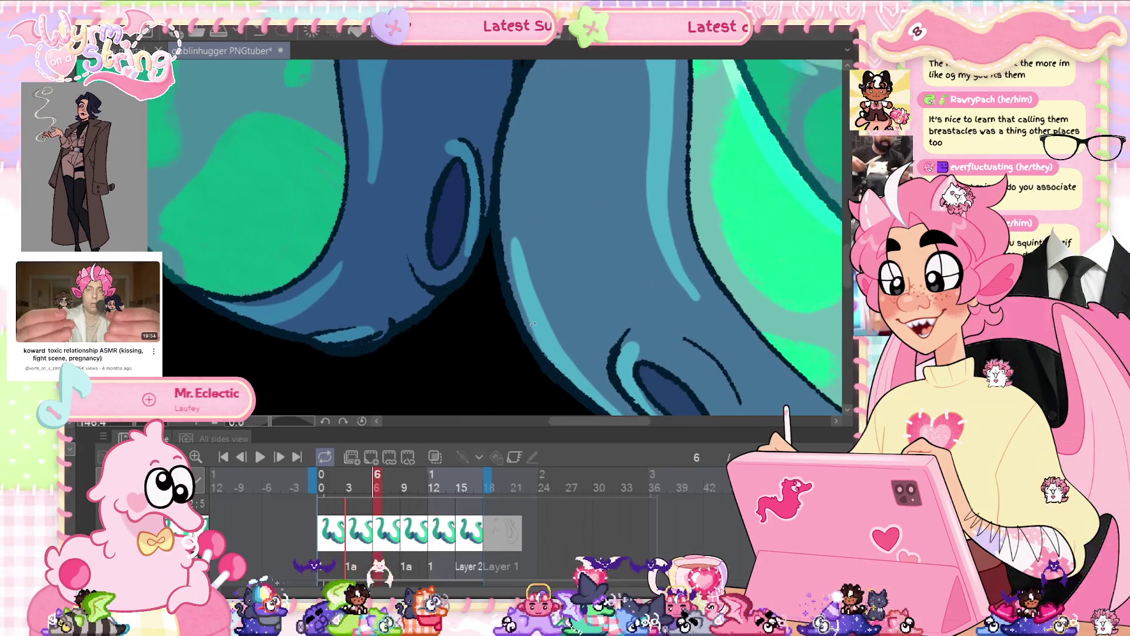
pyautogui.moveTo(533, 323); pyautogui.dragTo(542, 218)
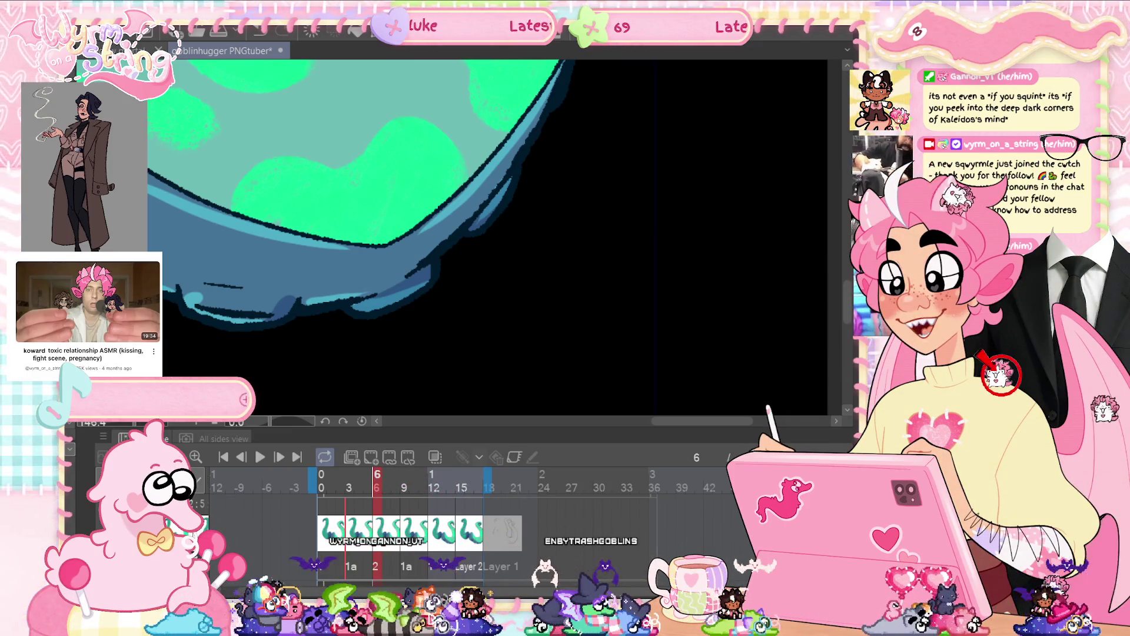
pyautogui.click(462, 481)
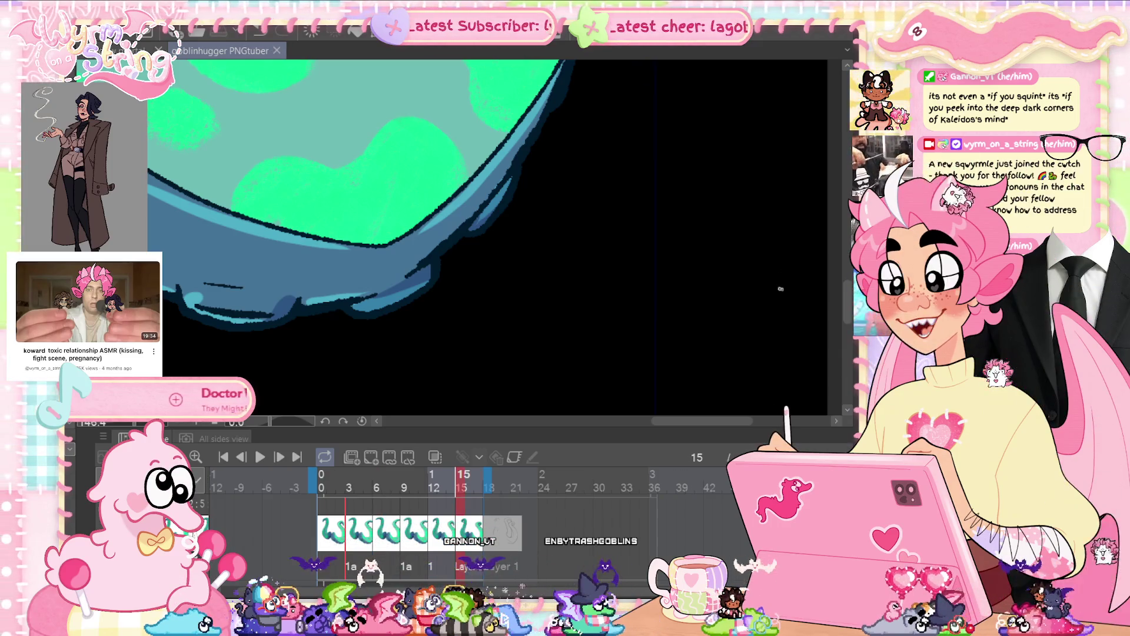
pyautogui.scroll(5, 586, 174)
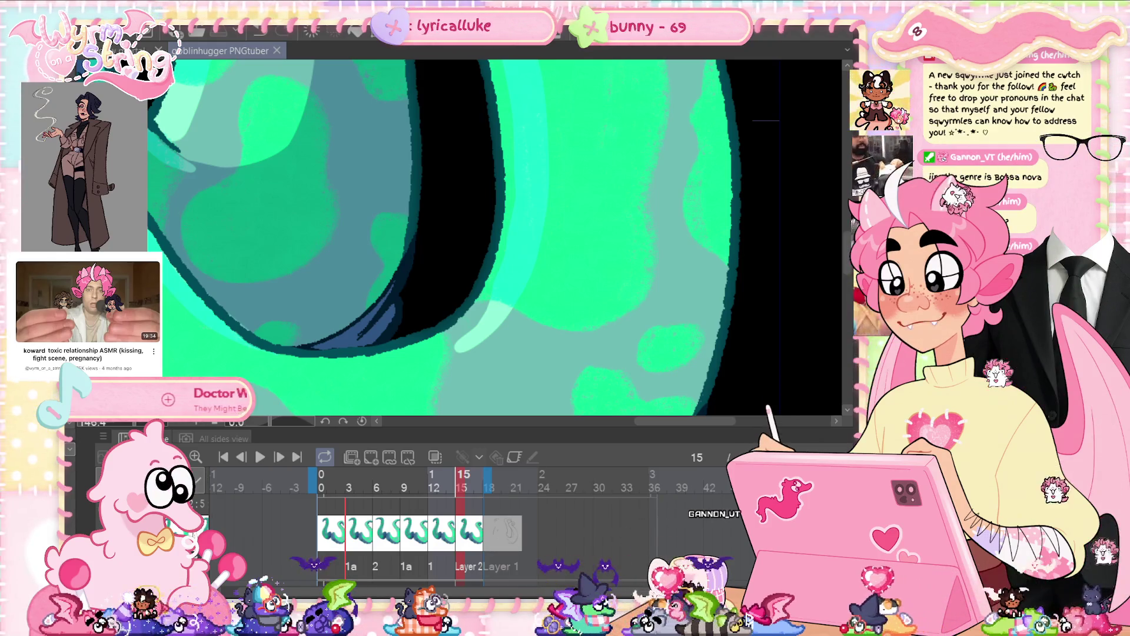
pyautogui.scroll(-10, 447, 235)
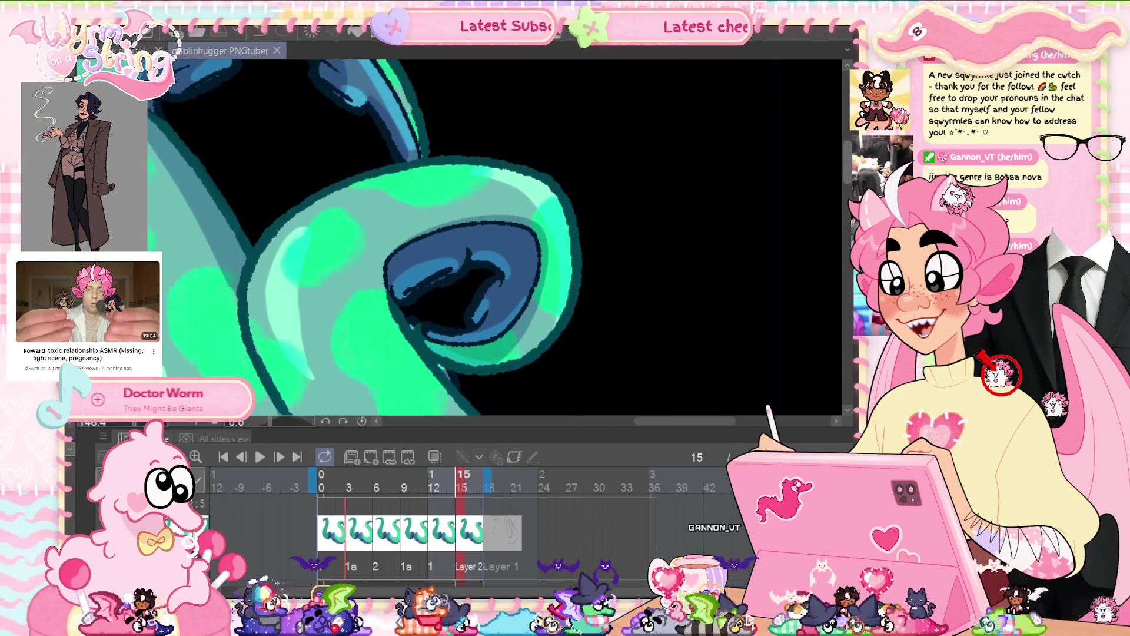
pyautogui.scroll(-3, 365, 235)
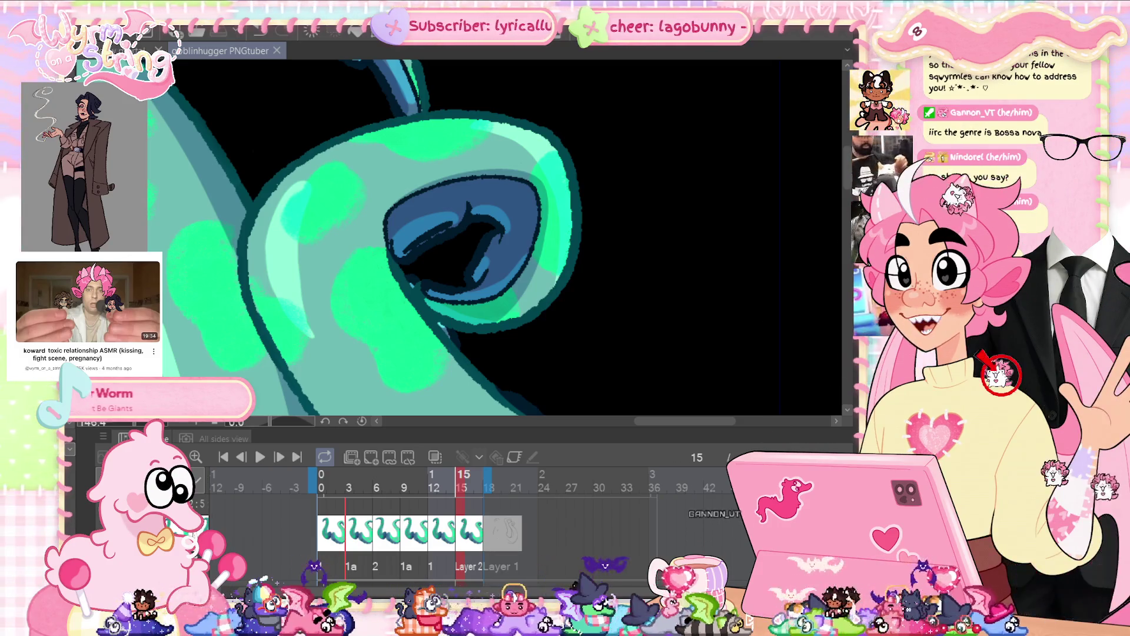
pyautogui.scroll(8, 365, 235)
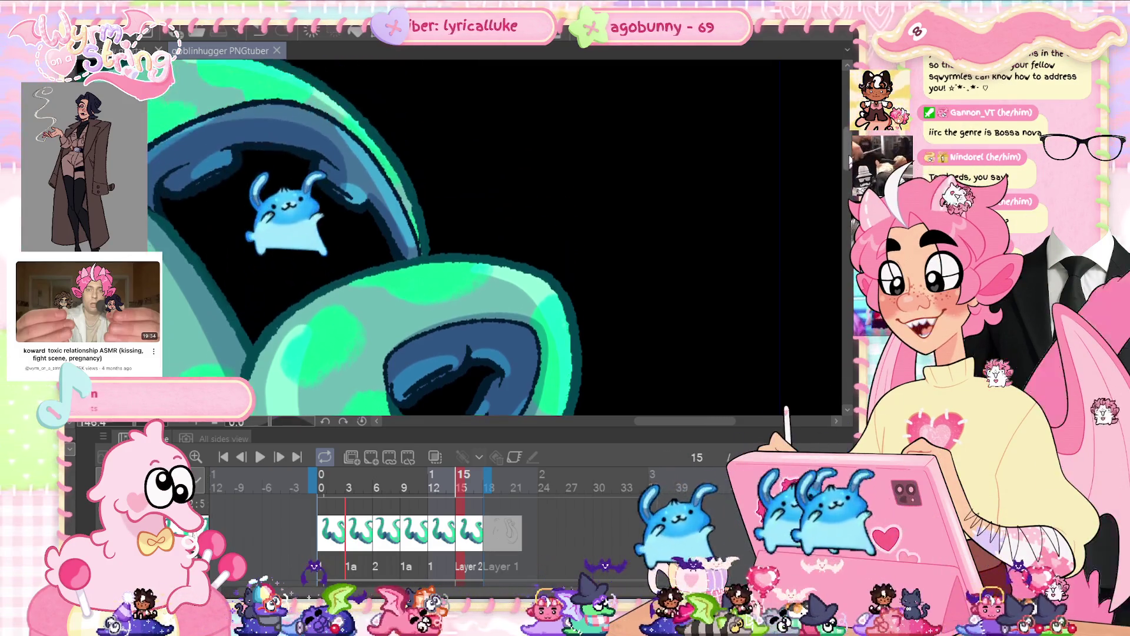
pyautogui.scroll(6, 496, 281)
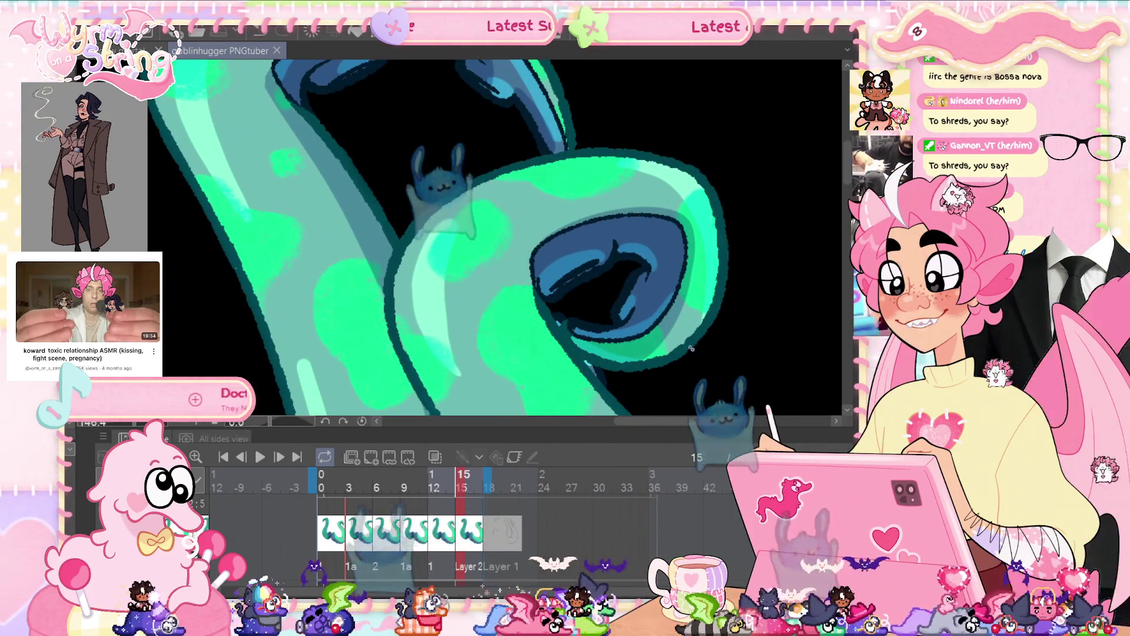
pyautogui.scroll(3, 732, 312)
pyautogui.scroll(5, 734, 303)
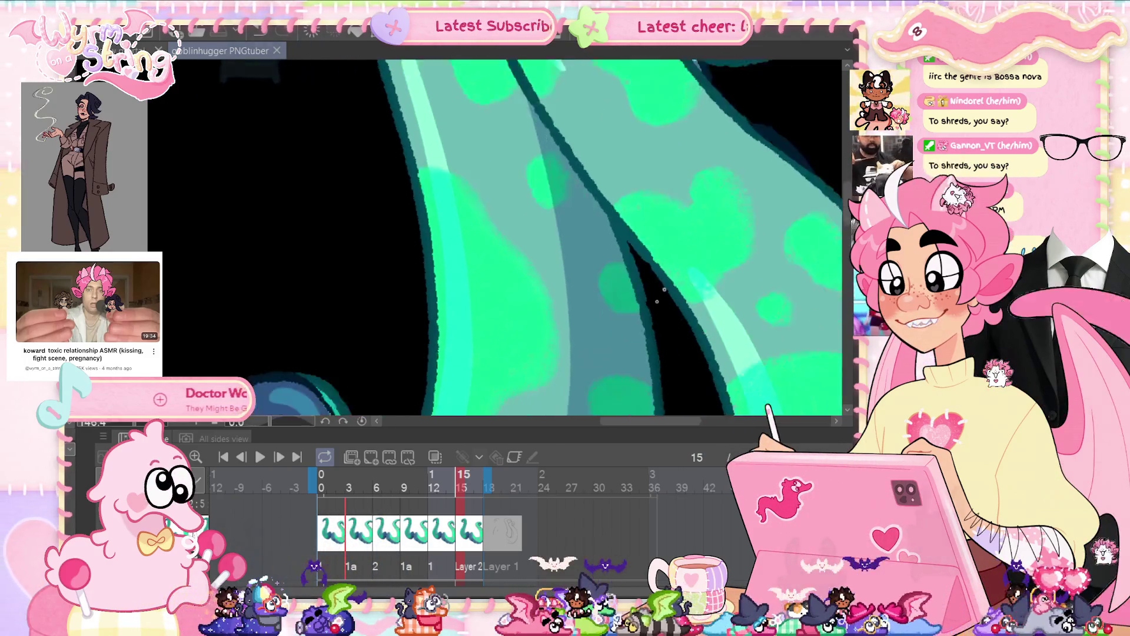
pyautogui.scroll(5, 719, 244)
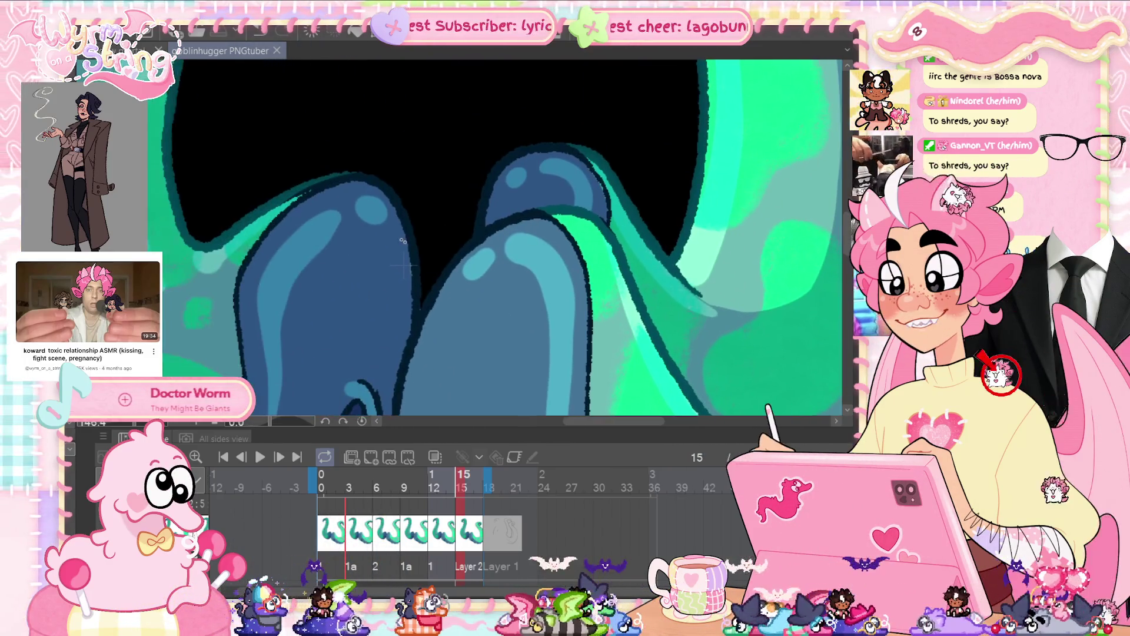
pyautogui.scroll(5, 558, 246)
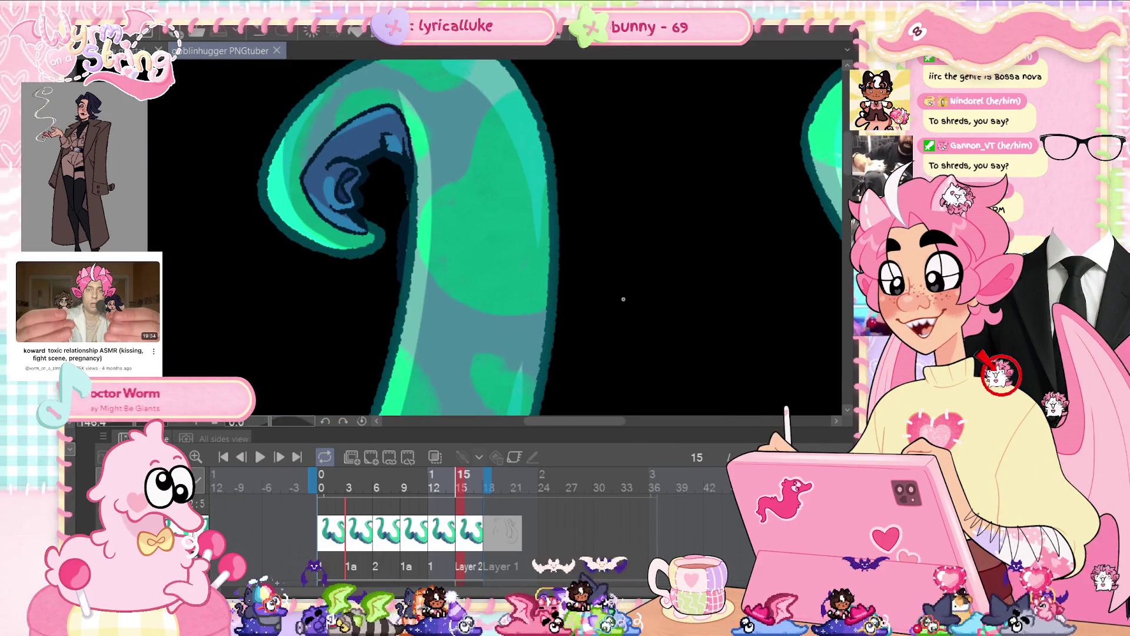
pyautogui.scroll(5, 623, 299)
pyautogui.scroll(5, 630, 209)
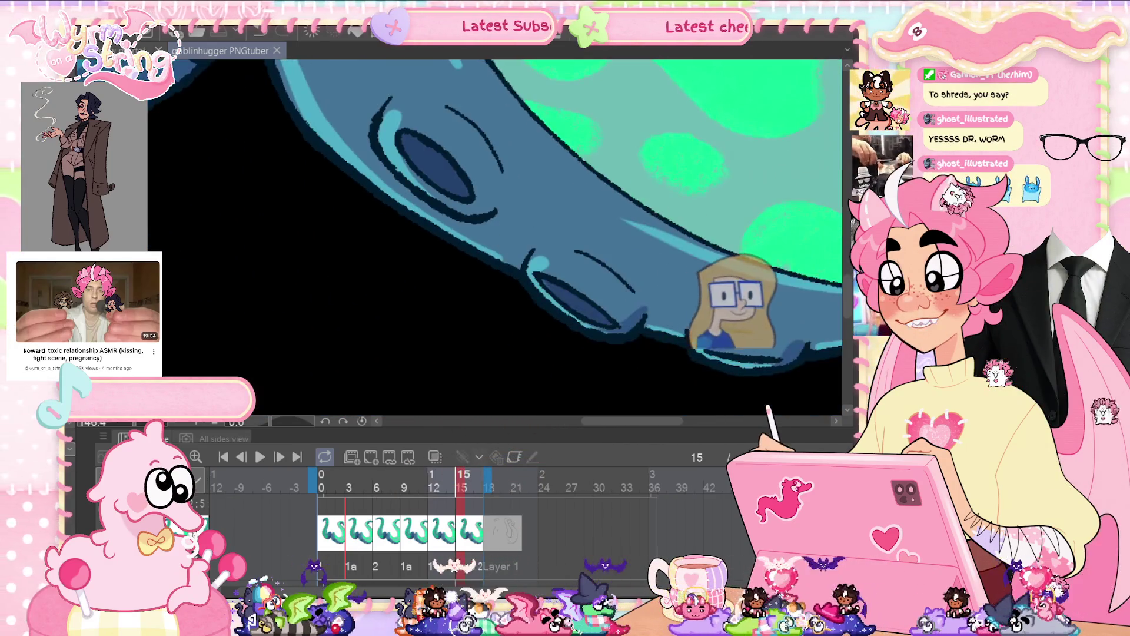
pyautogui.scroll(5, 699, 319)
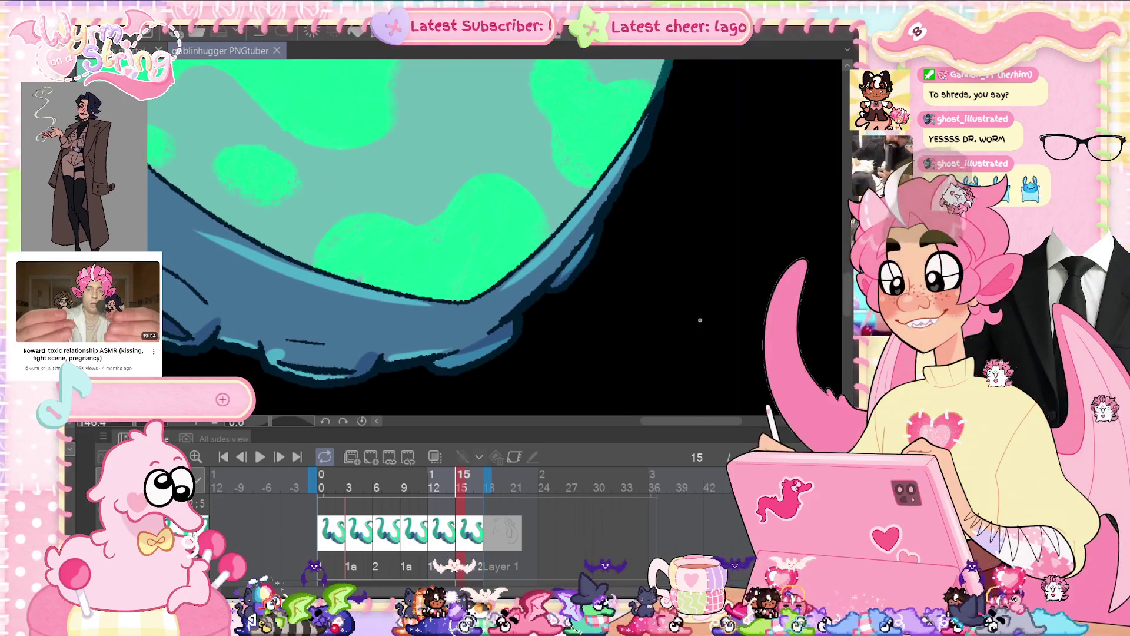
# - Fit the canvas, play and pause at frame 7, and undo the curled overlapping tentacle stroke
pyautogui.hotkey('ctrl', '0')
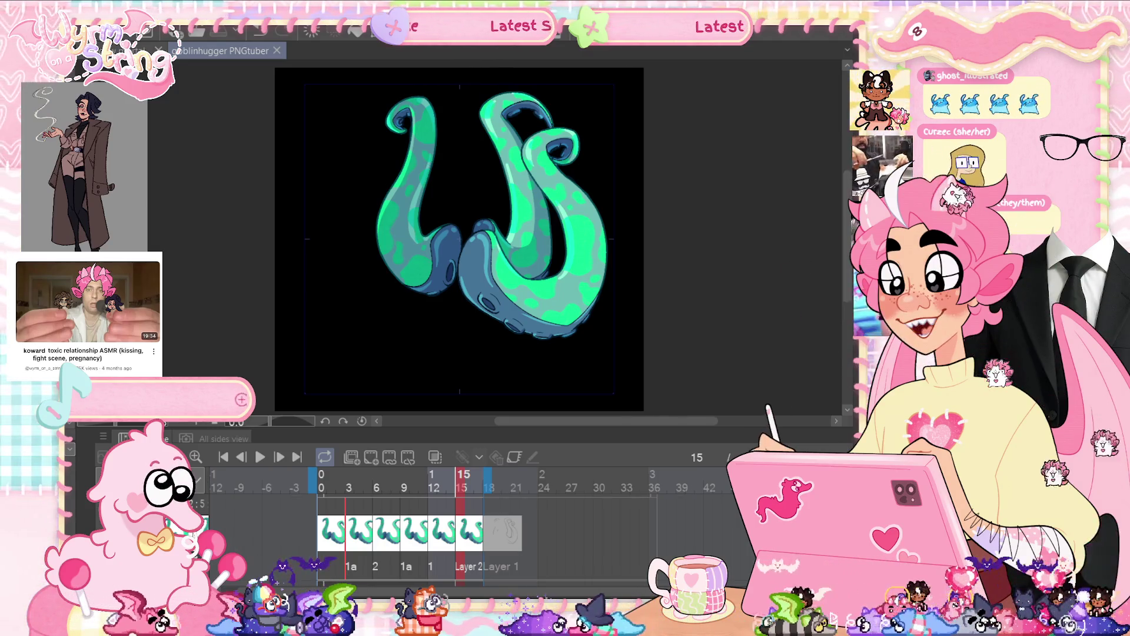
pyautogui.click(261, 457)
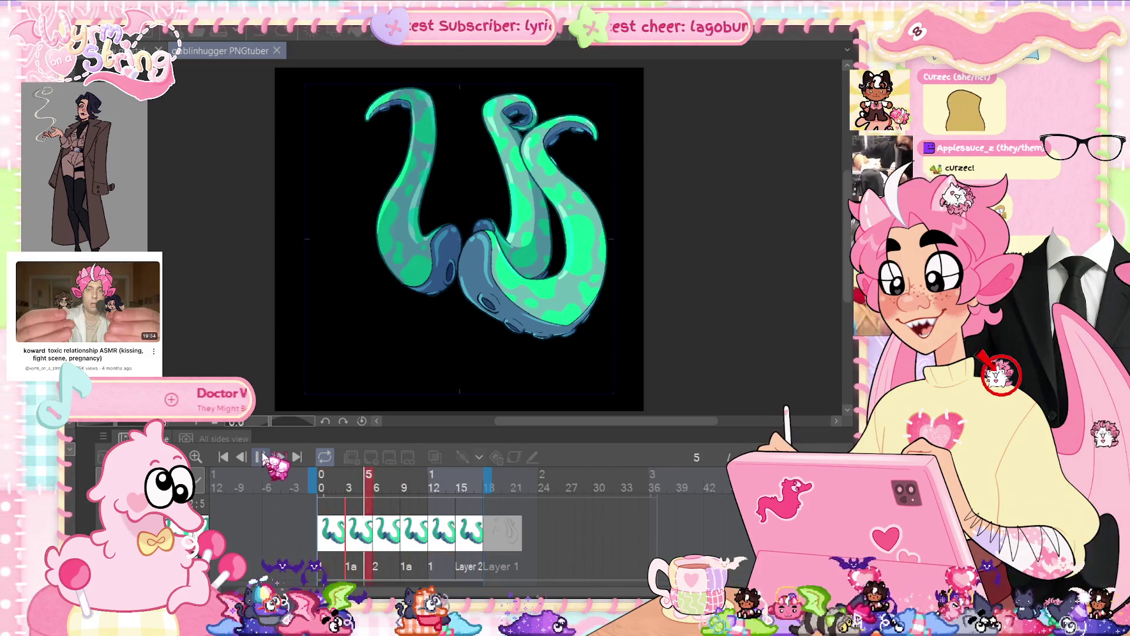
pyautogui.click(262, 456)
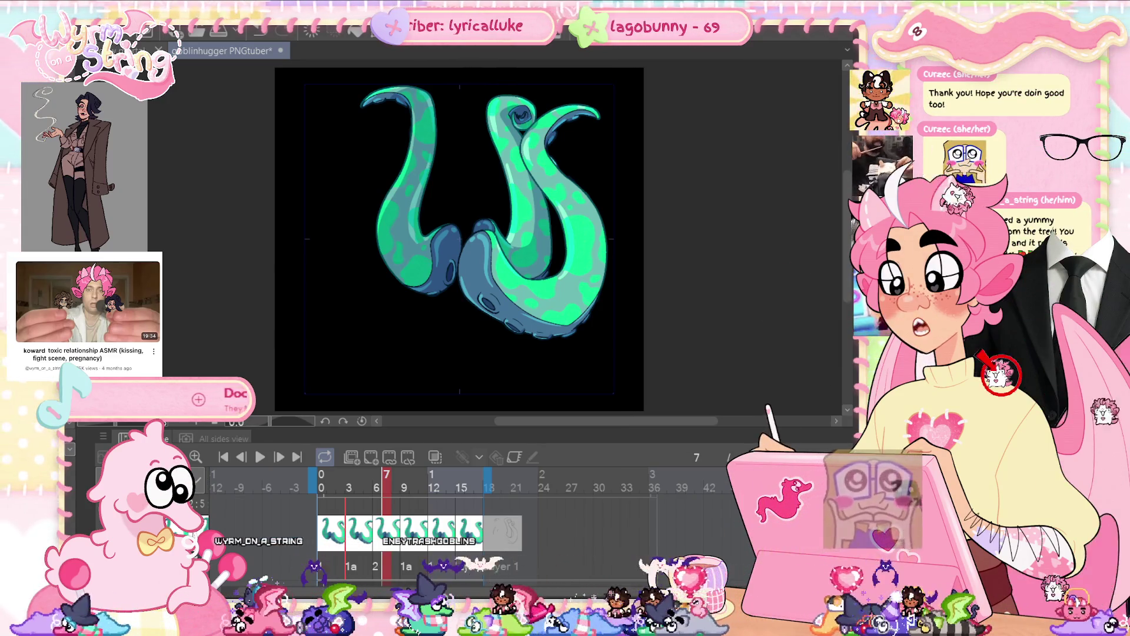
pyautogui.hotkey('ctrl', 'z')
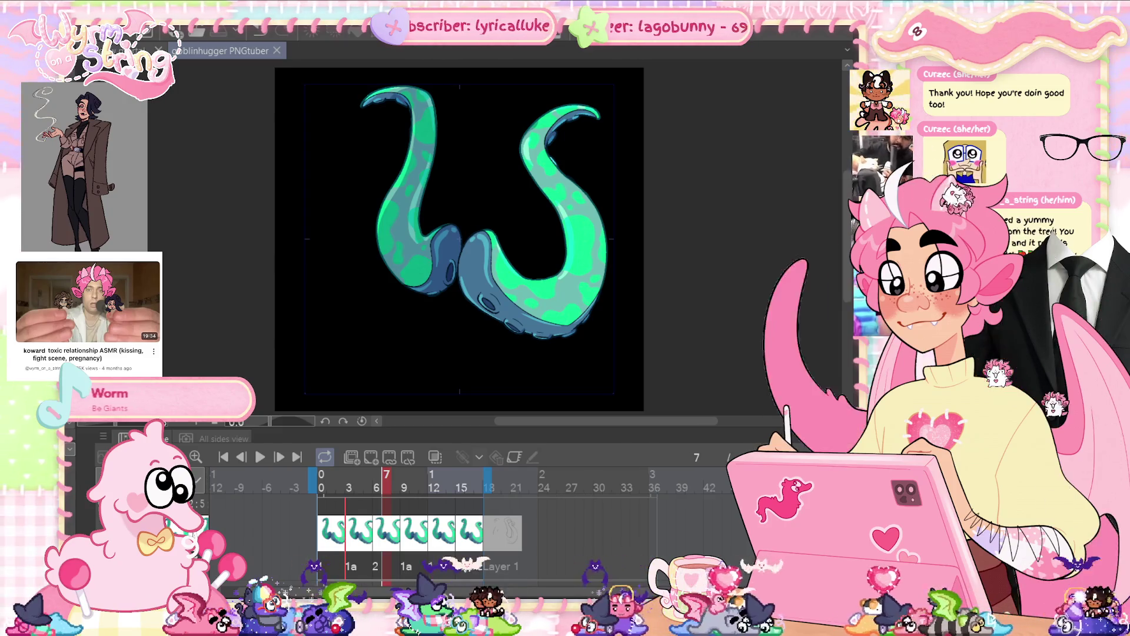
# - Pan, zoom and rotate onto the tentacle's curved green body, then step back to frame 6
pyautogui.scroll(2, 436, 87)
pyautogui.scroll(3, 438, 88)
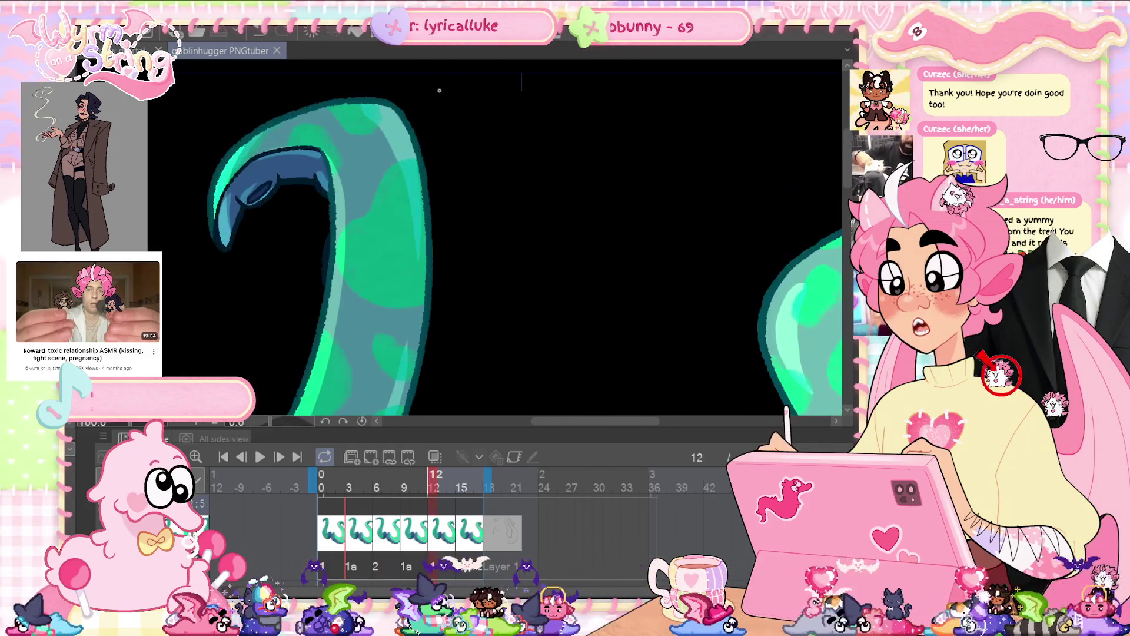
pyautogui.scroll(-1, 439, 89)
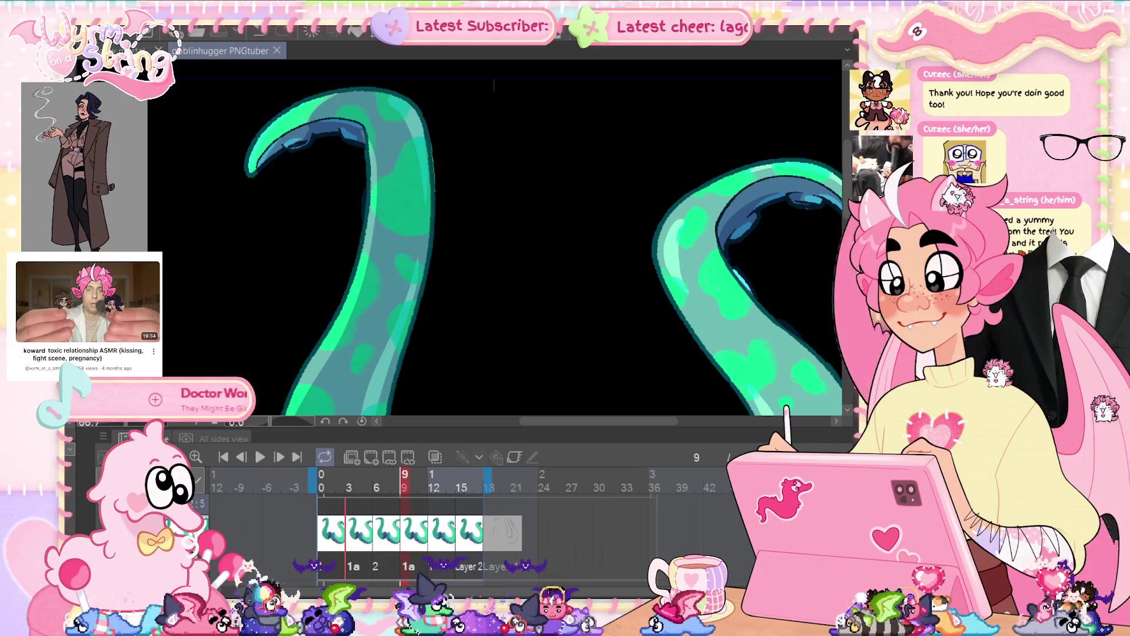
pyautogui.scroll(1, 429, 144)
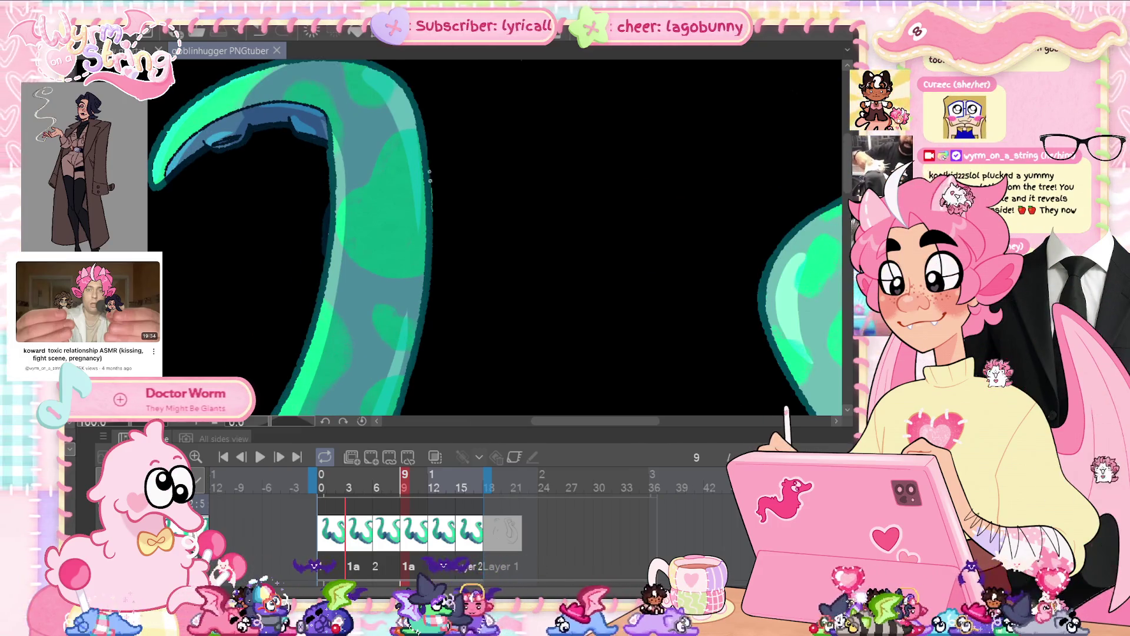
pyautogui.moveTo(432, 205); pyautogui.dragTo(446, 249)
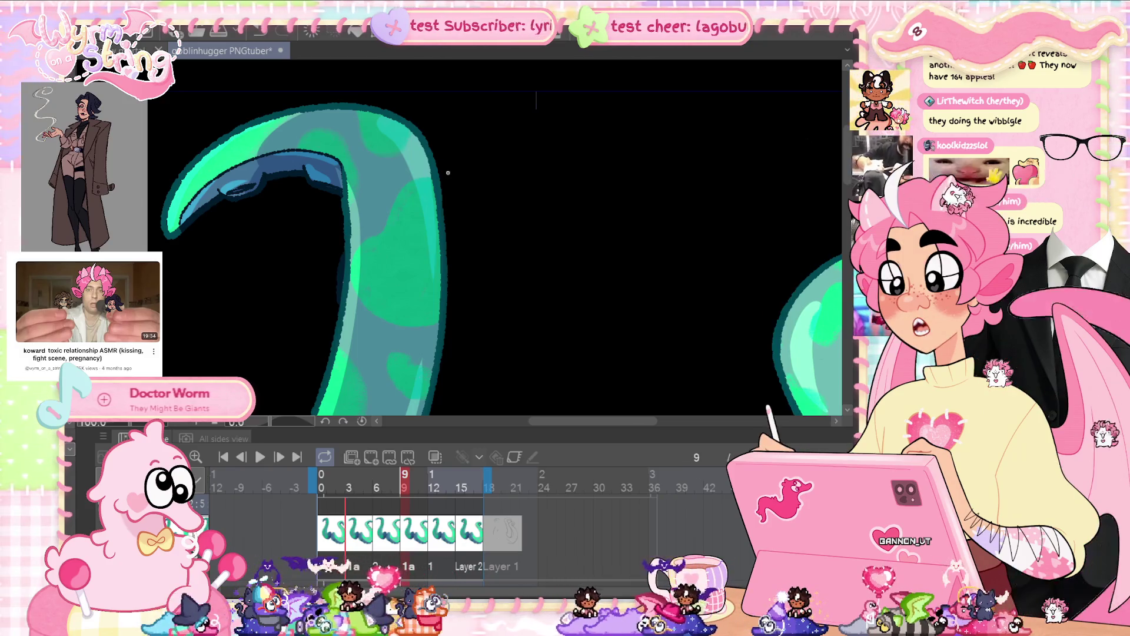
pyautogui.moveTo(448, 172)
pyautogui.mouseDown()
pyautogui.moveTo(528, 64)
pyautogui.moveTo(539, 317)
pyautogui.moveTo(568, 224)
pyautogui.moveTo(375, 190)
pyautogui.mouseUp()
pyautogui.moveTo(547, 357)
pyautogui.mouseDown()
pyautogui.moveTo(629, 337)
pyautogui.moveTo(593, 266)
pyautogui.moveTo(569, 172)
pyautogui.mouseUp()
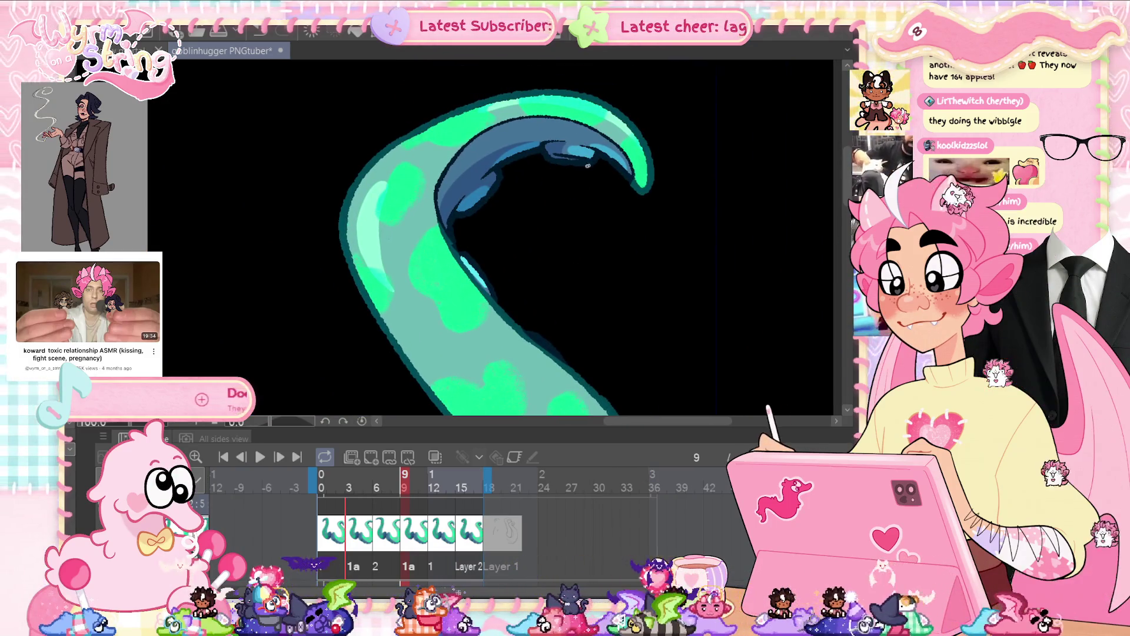
pyautogui.moveTo(622, 144)
pyautogui.mouseDown()
pyautogui.moveTo(676, 197)
pyautogui.moveTo(689, 187)
pyautogui.moveTo(757, 197)
pyautogui.moveTo(770, 225)
pyautogui.moveTo(671, 312)
pyautogui.moveTo(709, 252)
pyautogui.moveTo(691, 285)
pyautogui.moveTo(601, 235)
pyautogui.moveTo(648, 184)
pyautogui.mouseUp()
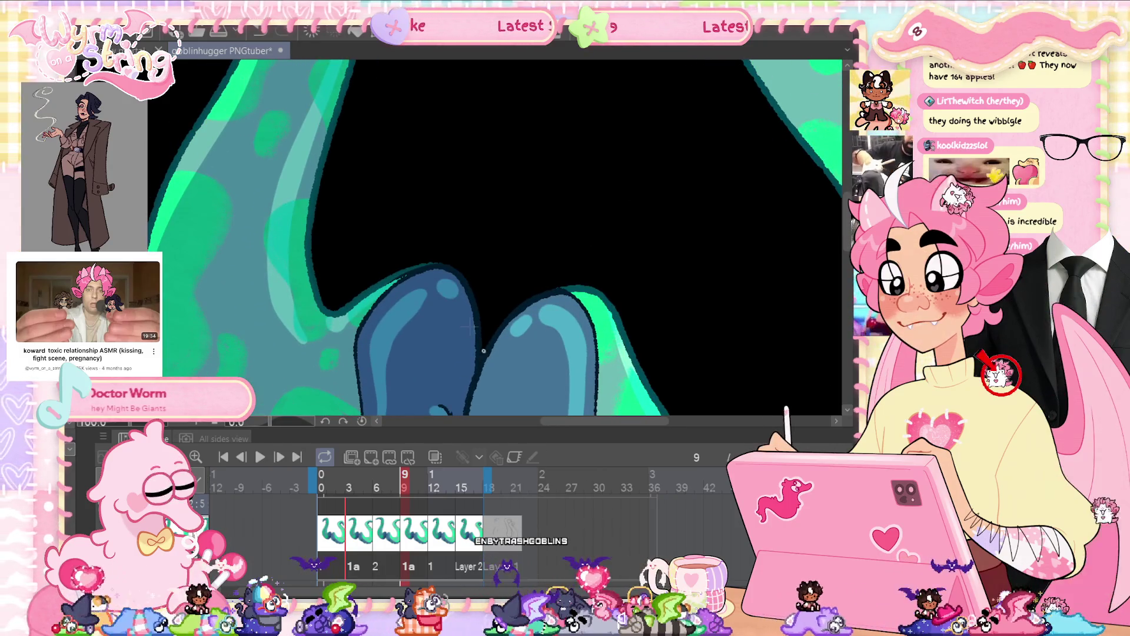
pyautogui.moveTo(492, 315)
pyautogui.mouseDown()
pyautogui.moveTo(567, 232)
pyautogui.moveTo(601, 324)
pyautogui.mouseUp()
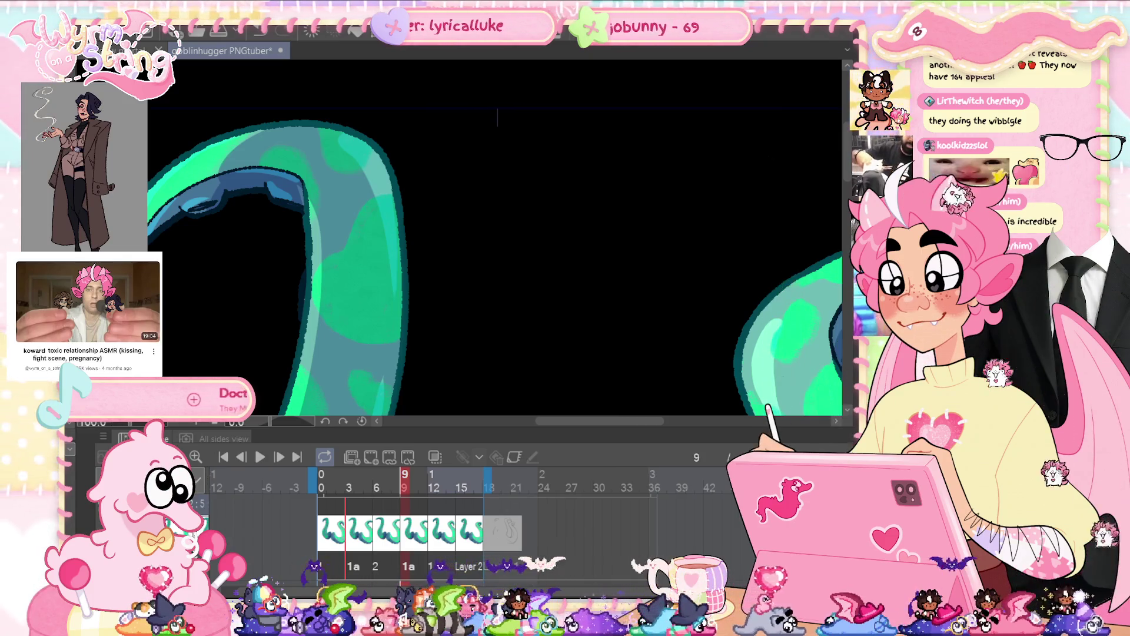
pyautogui.press('Left')
pyautogui.press('Left')
pyautogui.press('Left')
pyautogui.hotkey('ctrl', 's')
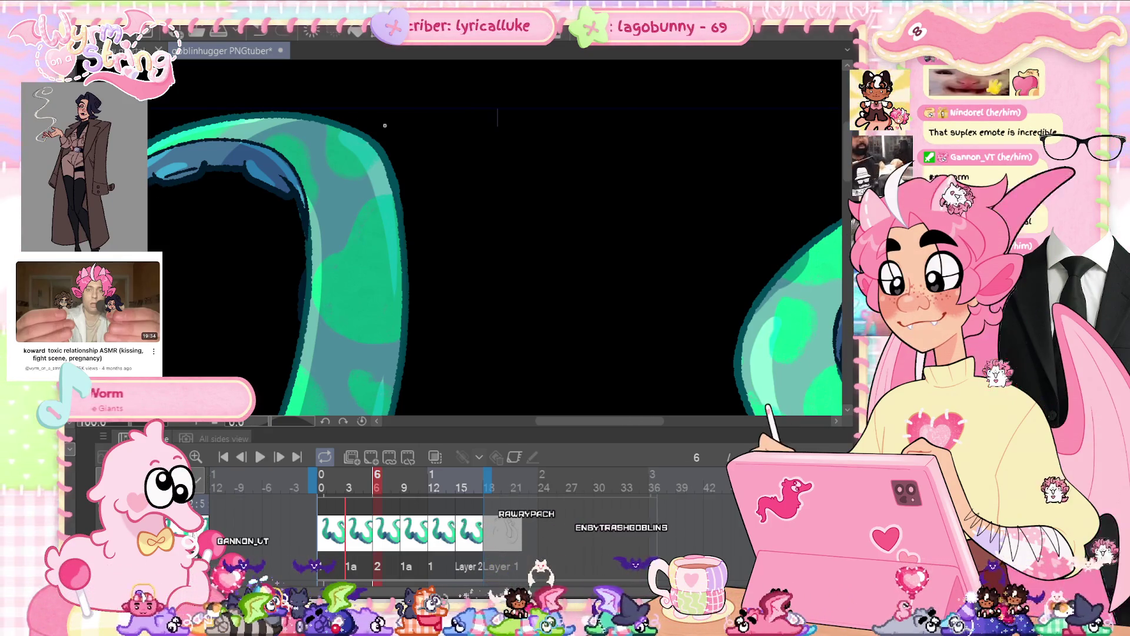
# - Zoom and pan over the tentacle's lower part, suckers and curled tip
pyautogui.scroll(-3, 385, 125)
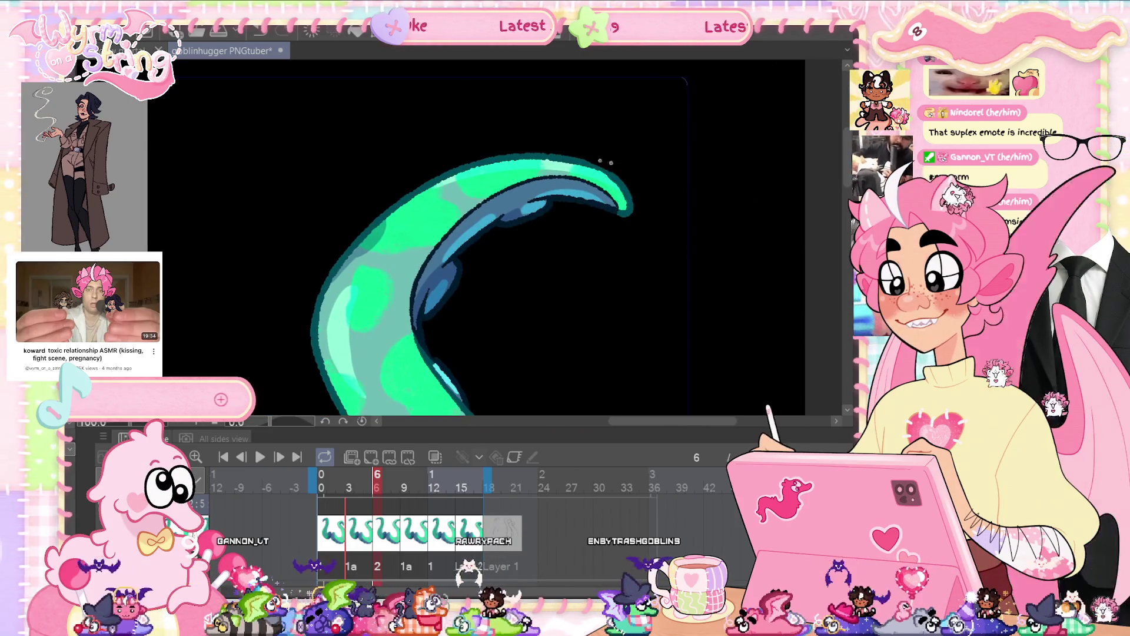
pyautogui.moveTo(571, 306); pyautogui.dragTo(583, 212)
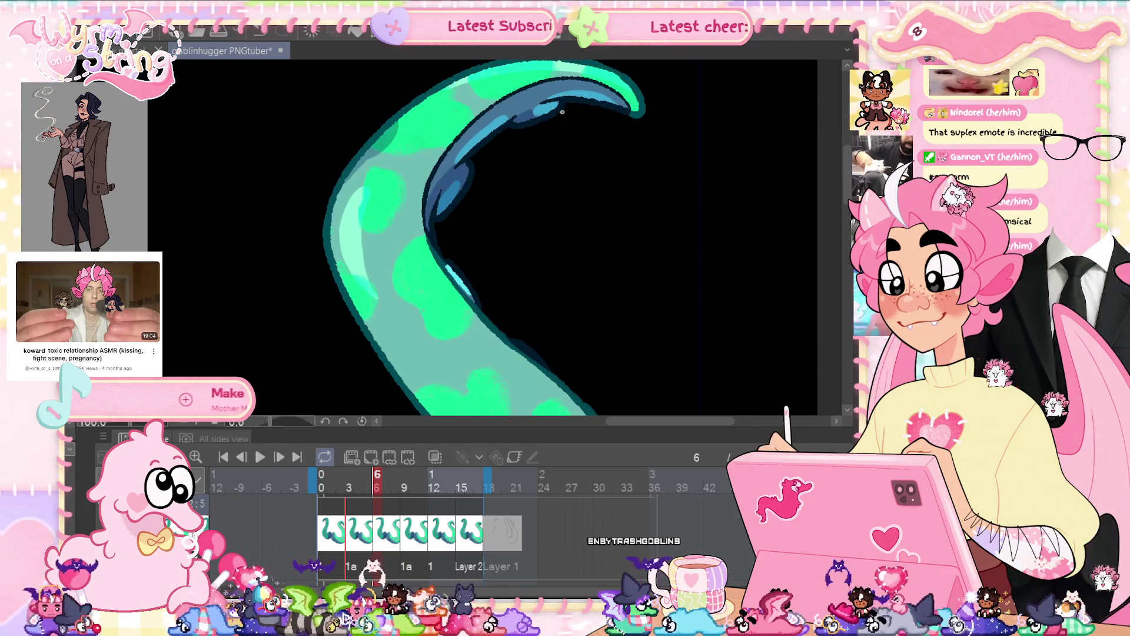
pyautogui.scroll(5, 567, 227)
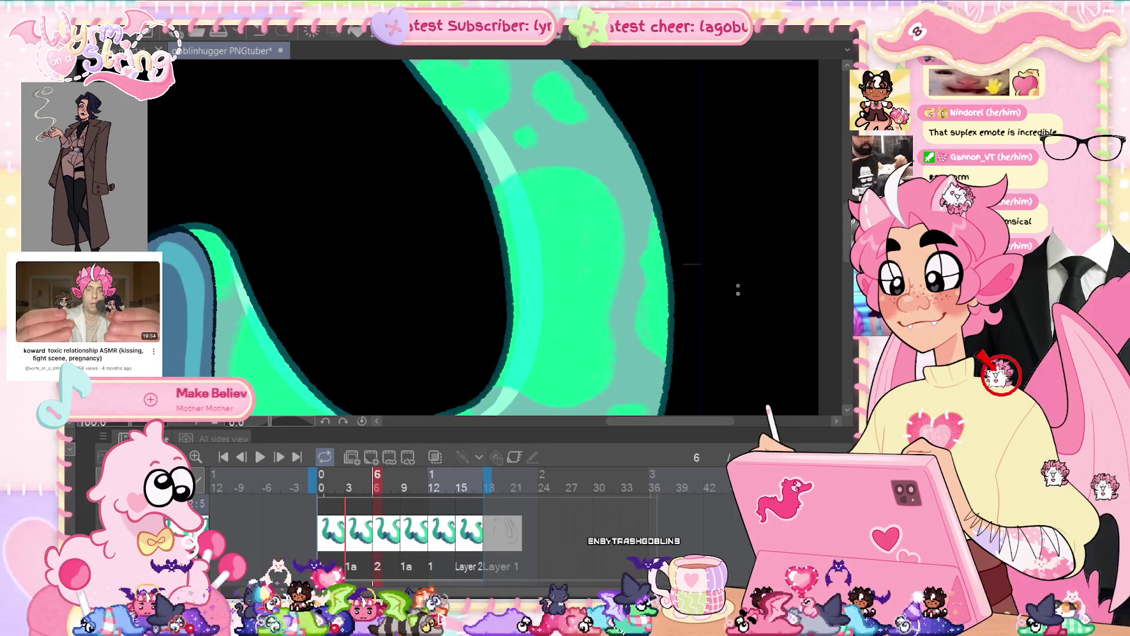
pyautogui.scroll(-3, 662, 325)
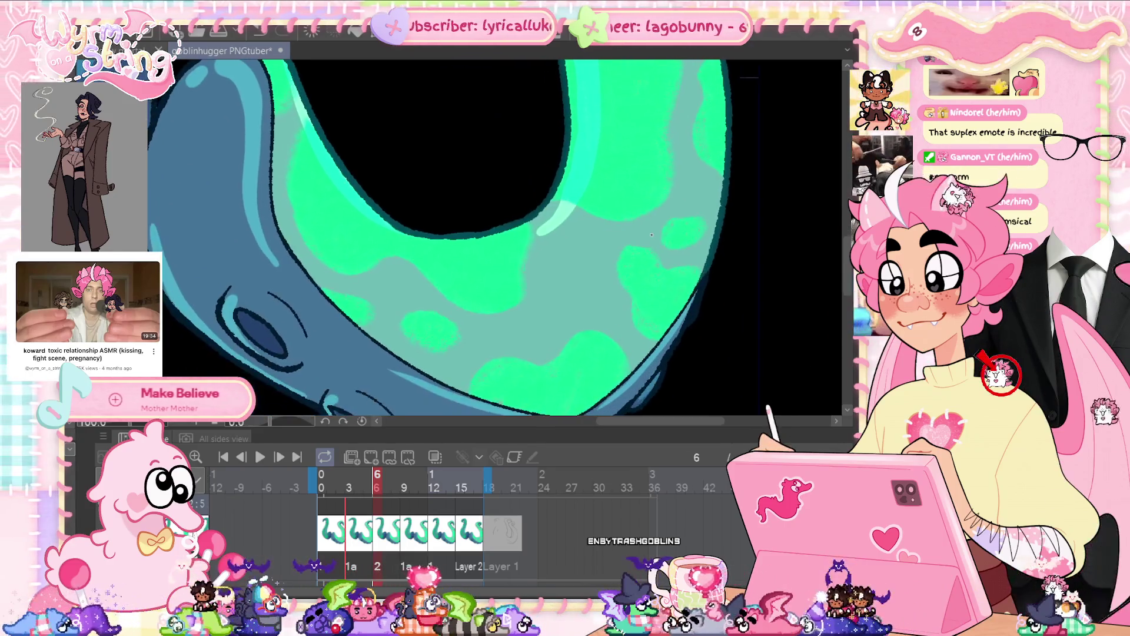
pyautogui.moveTo(662, 325); pyautogui.dragTo(737, 278)
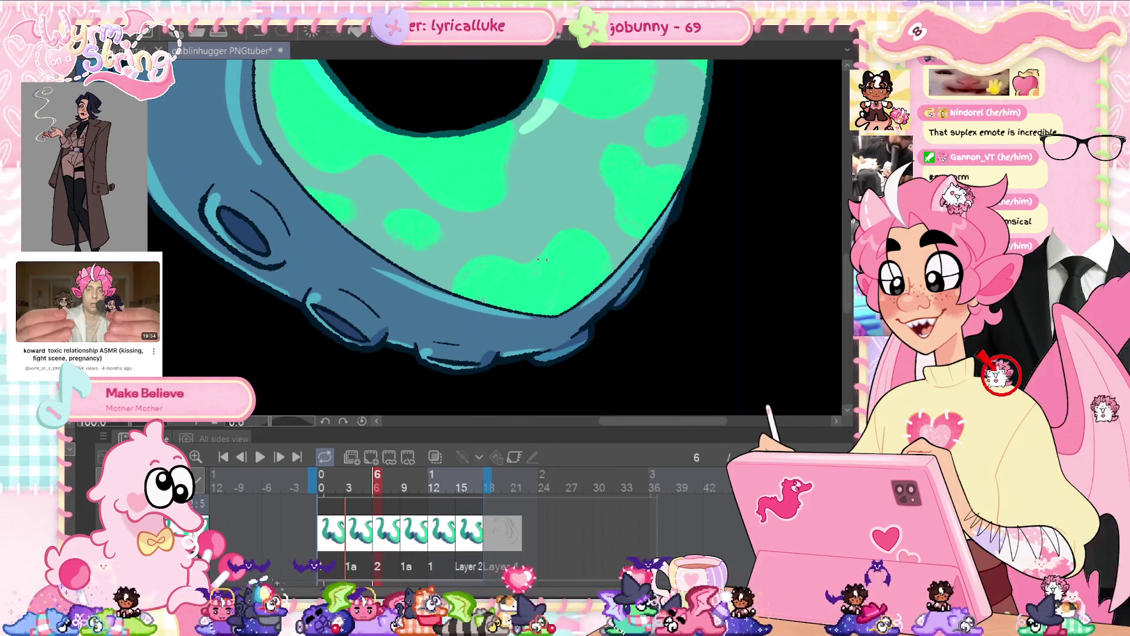
pyautogui.scroll(5, 566, 252)
pyautogui.moveTo(566, 252)
pyautogui.mouseDown()
pyautogui.moveTo(623, 169)
pyautogui.moveTo(636, 384)
pyautogui.mouseUp()
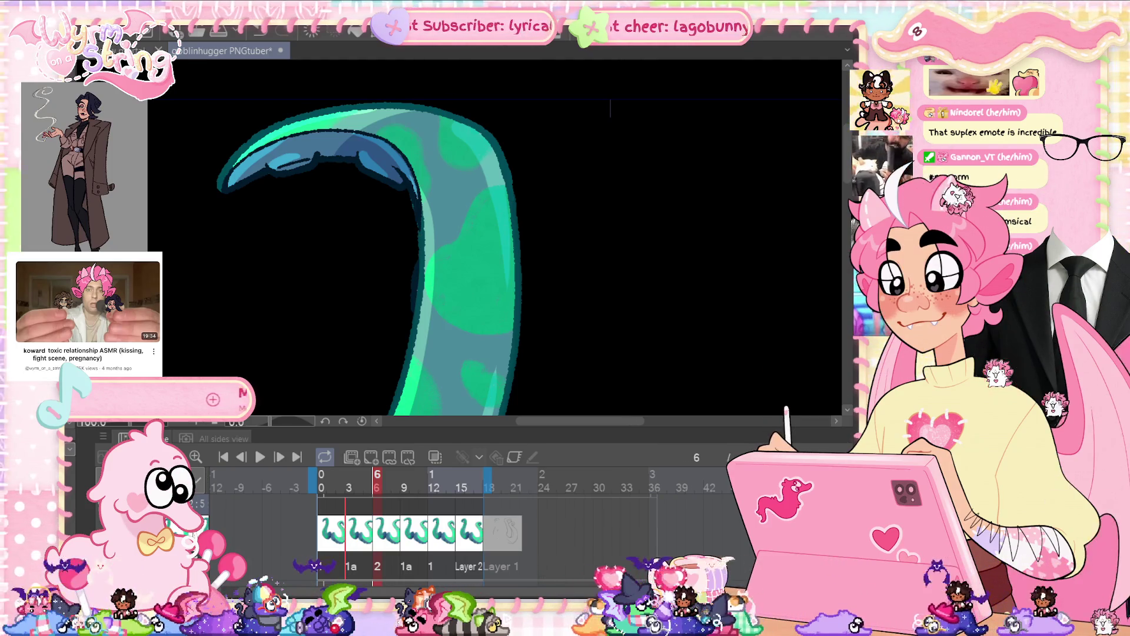
# - Inspect frame 15 up close, then fit the whole drawing and play from the start
pyautogui.click(462, 480)
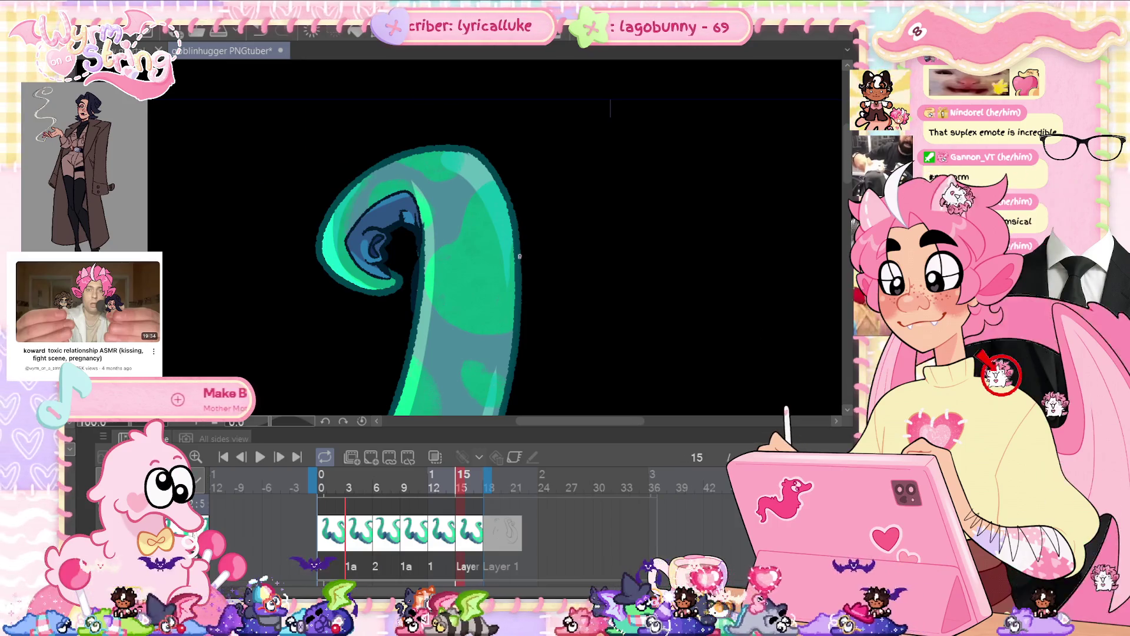
pyautogui.scroll(5, 527, 305)
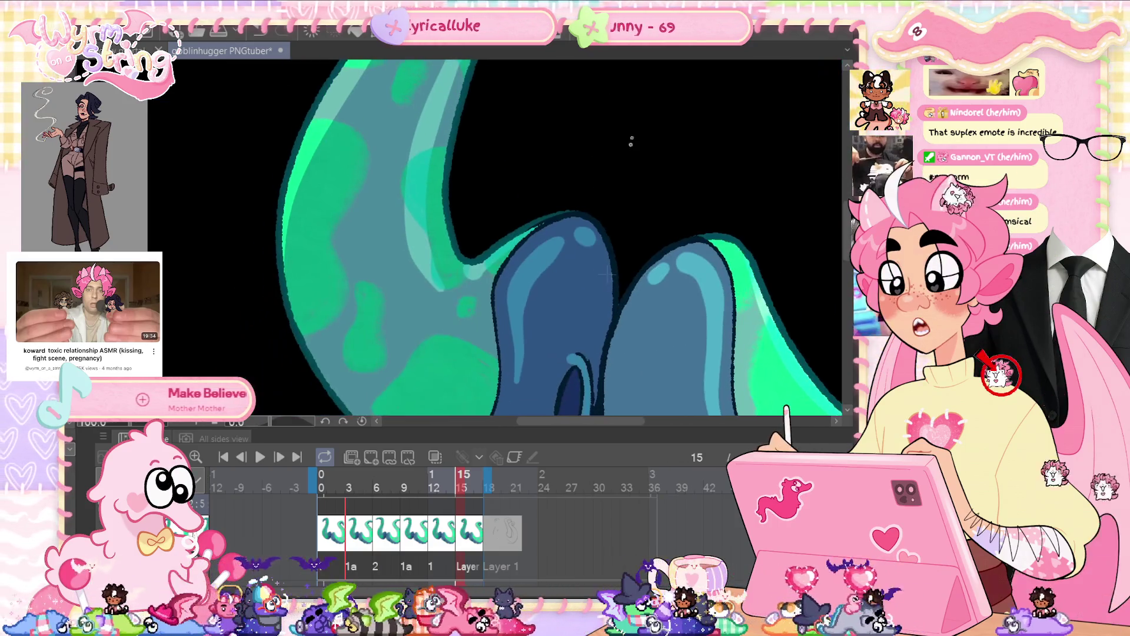
pyautogui.moveTo(673, 165); pyautogui.dragTo(657, 183)
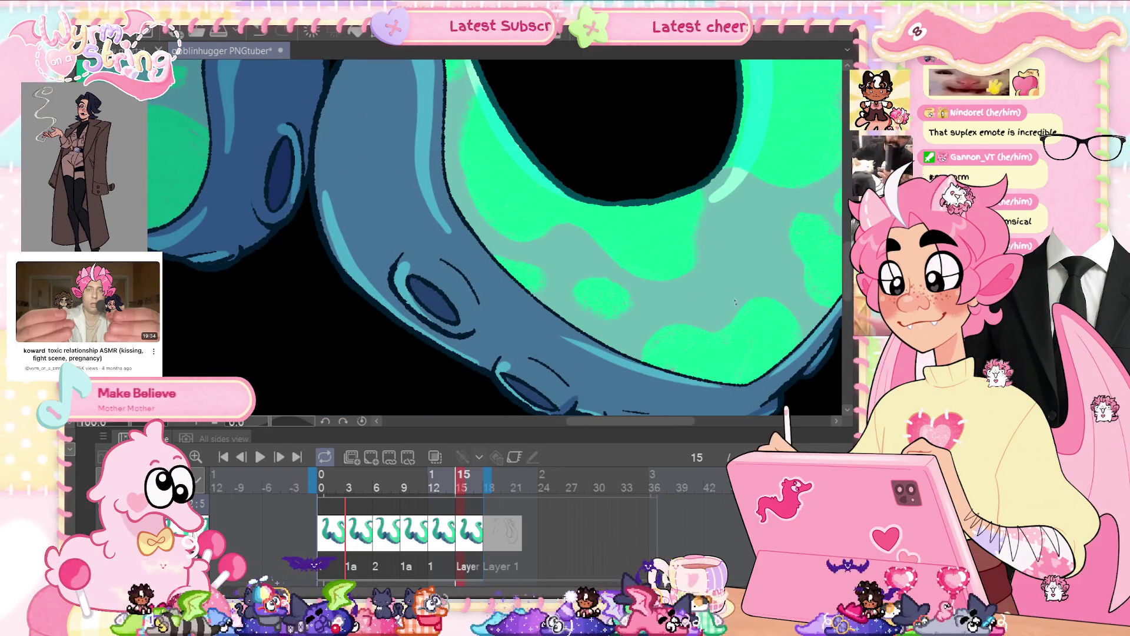
pyautogui.scroll(-3, 618, 359)
pyautogui.scroll(3, 618, 359)
pyautogui.scroll(-5, 618, 359)
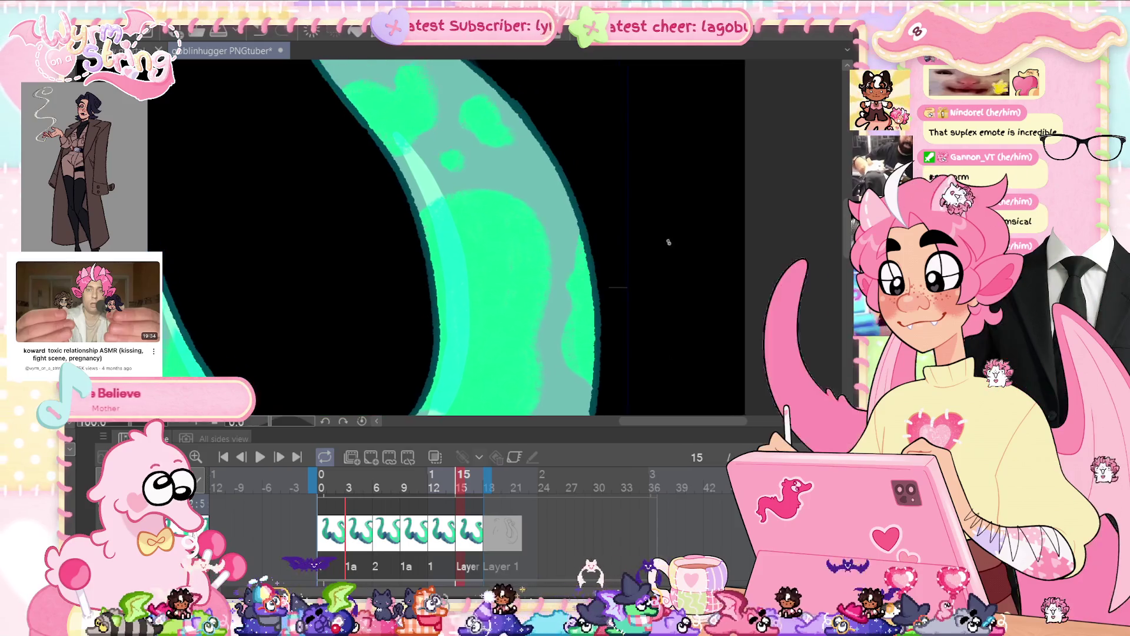
pyautogui.moveTo(630, 305); pyautogui.dragTo(515, 291)
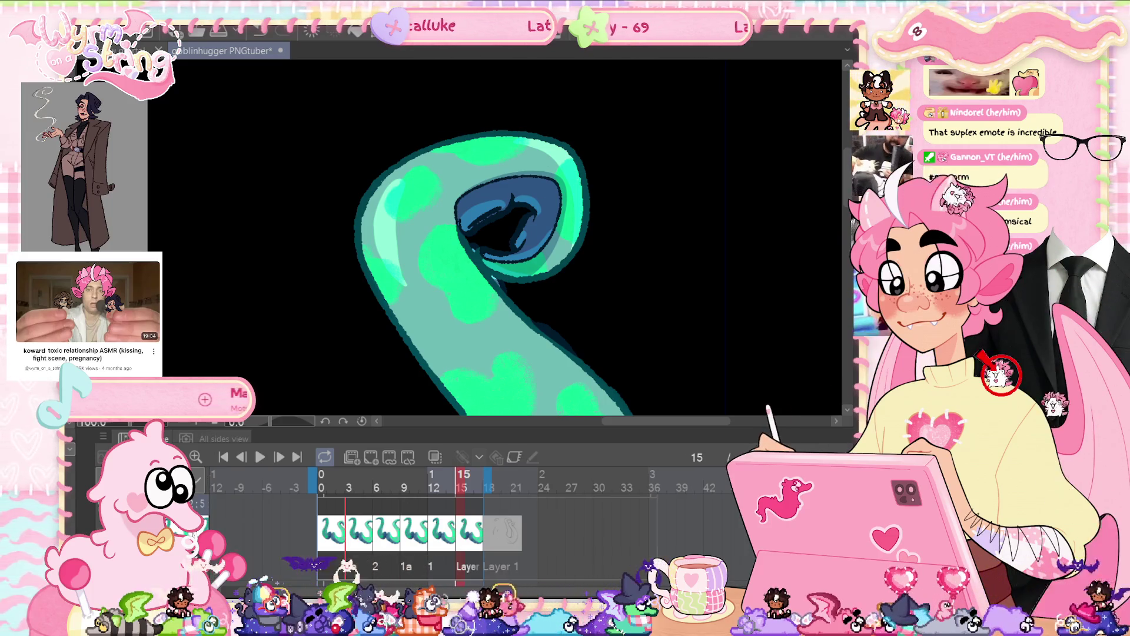
pyautogui.hotkey('ctrl', '0')
pyautogui.click(260, 457)
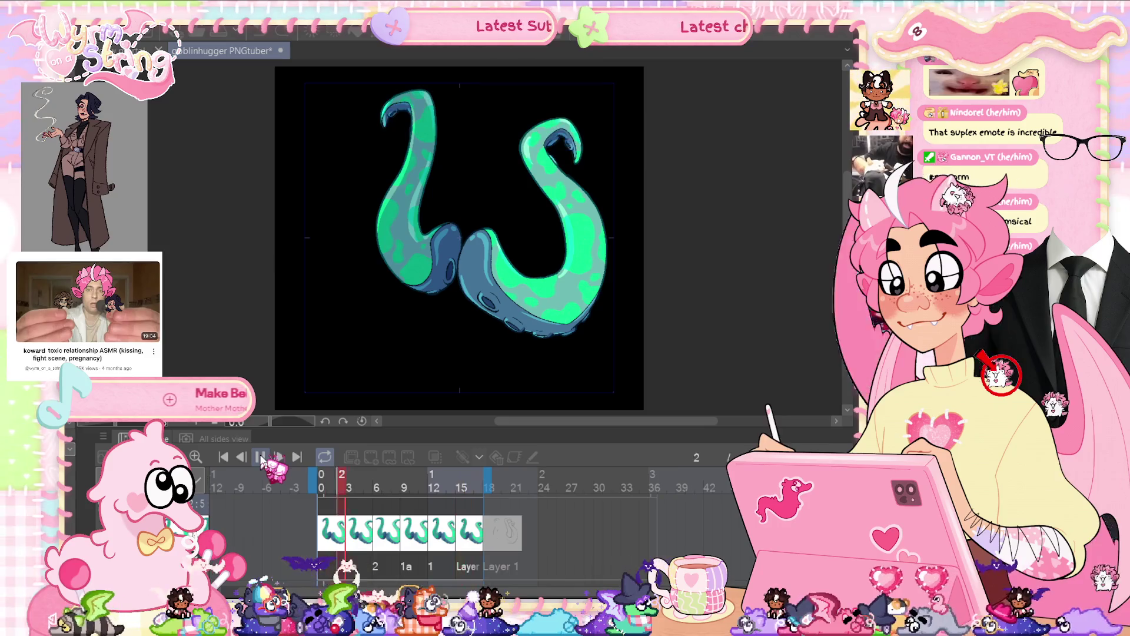
# - Stop playback, save, hide the timeline and black background, and fit the canvas
pyautogui.click(260, 457)
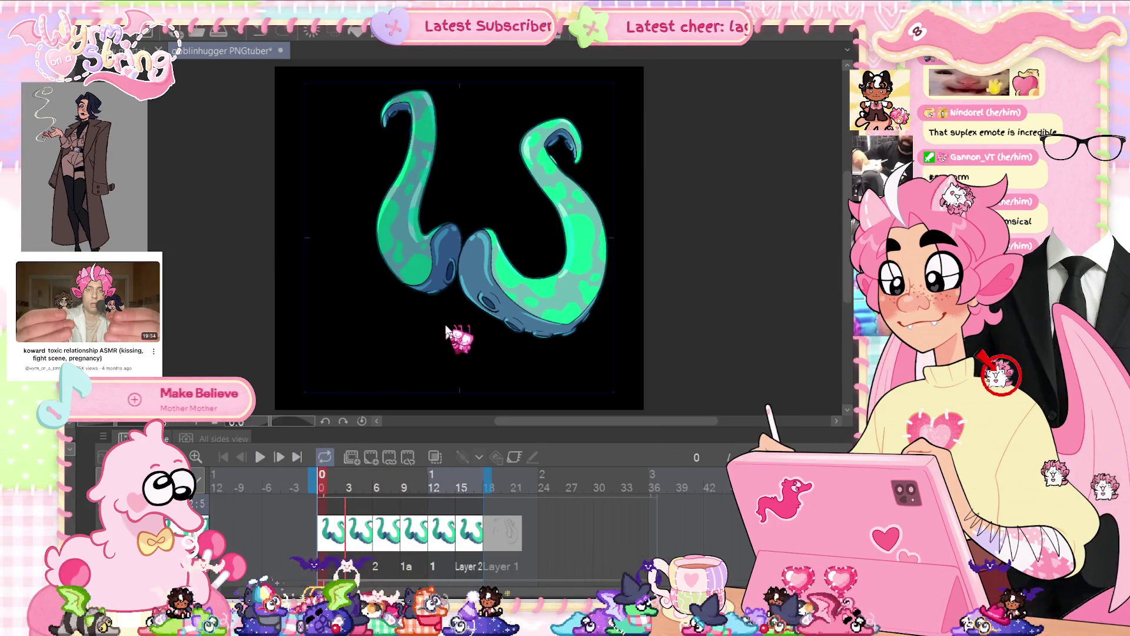
pyautogui.hotkey('ctrl', 's')
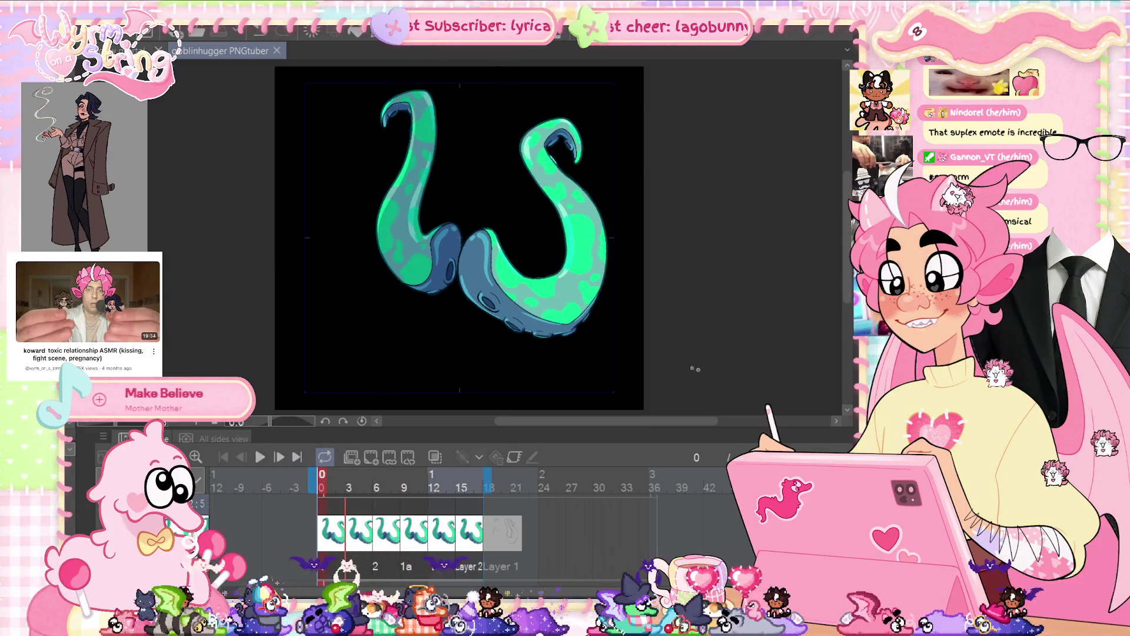
pyautogui.press('Tab')
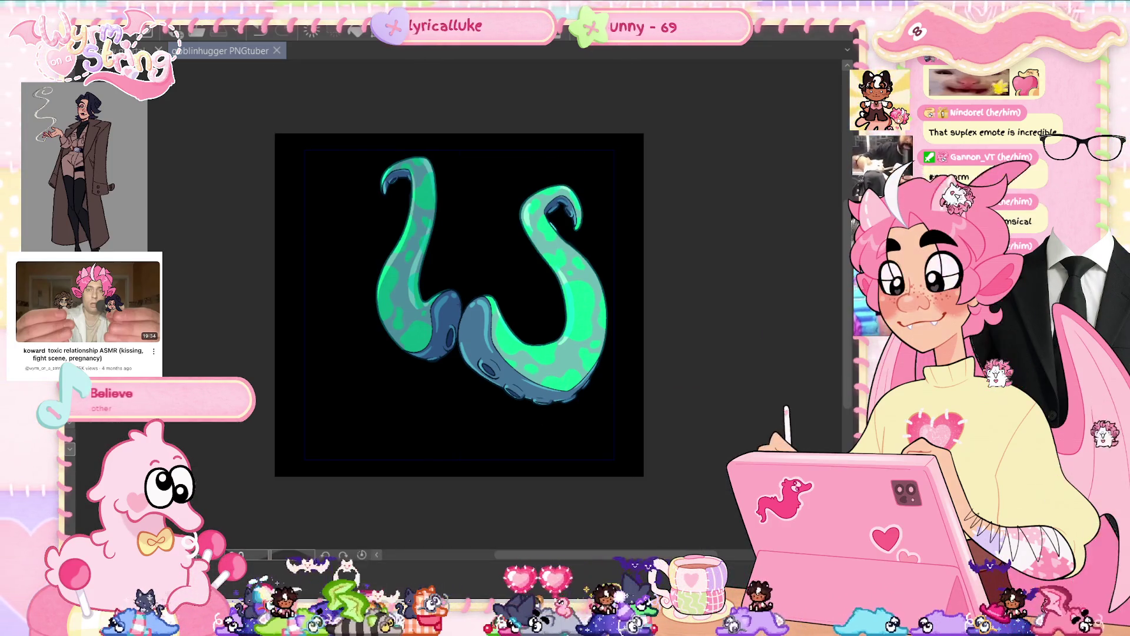
pyautogui.hotkey('ctrl', 'z')
pyautogui.hotkey('ctrl', '0')
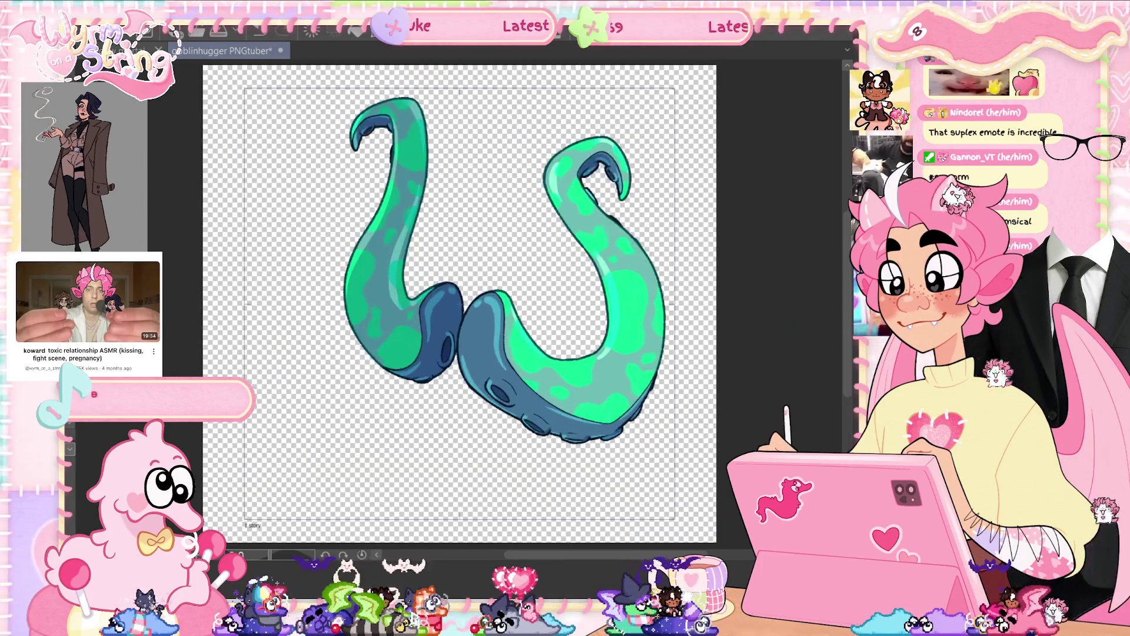
# - Export a 2000×2000 animated GIF over 'Tentacles 3 GIF' in the Tentacles folder
pyautogui.click(15, 12)
pyautogui.moveTo(189, 257)
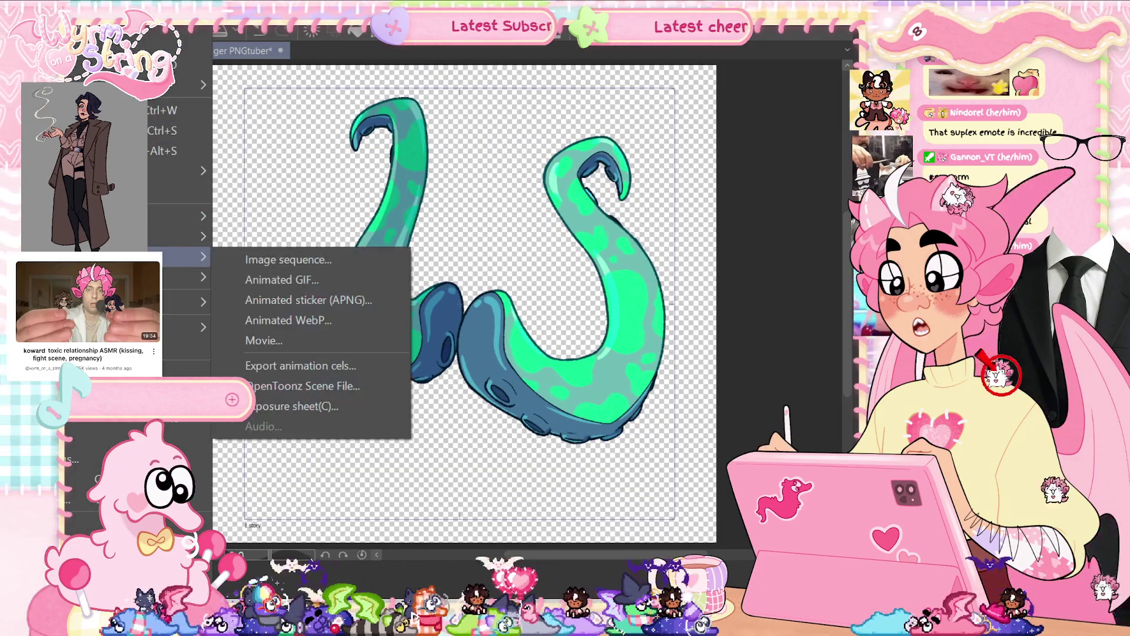
pyautogui.click(285, 282)
pyautogui.doubleClick(223, 118)
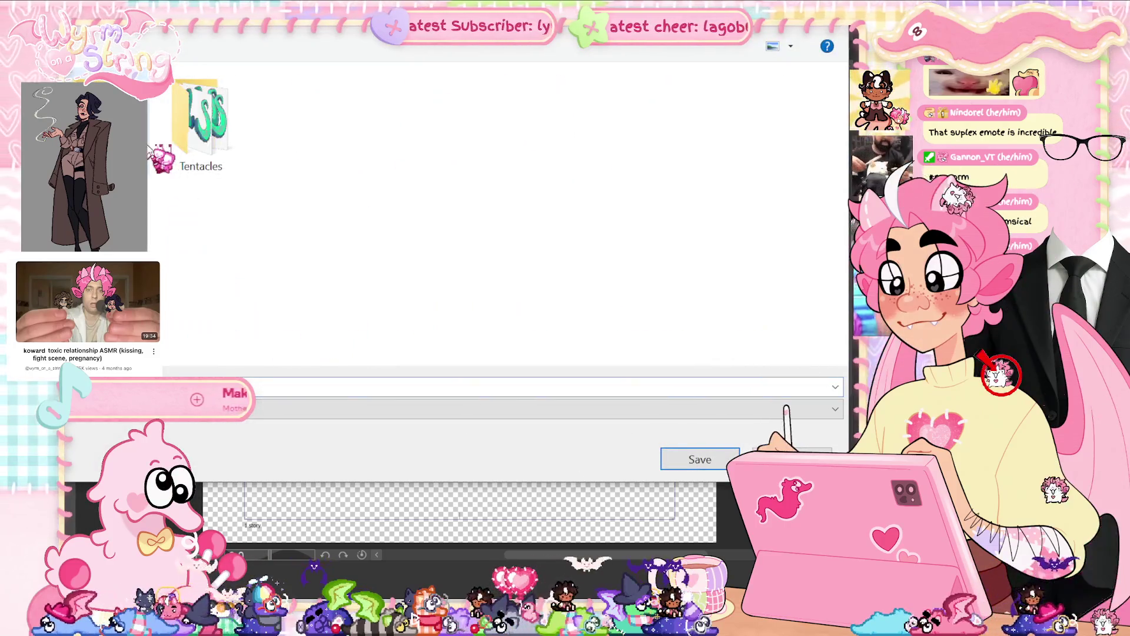
pyautogui.click(170, 138)
pyautogui.doubleClick(171, 139)
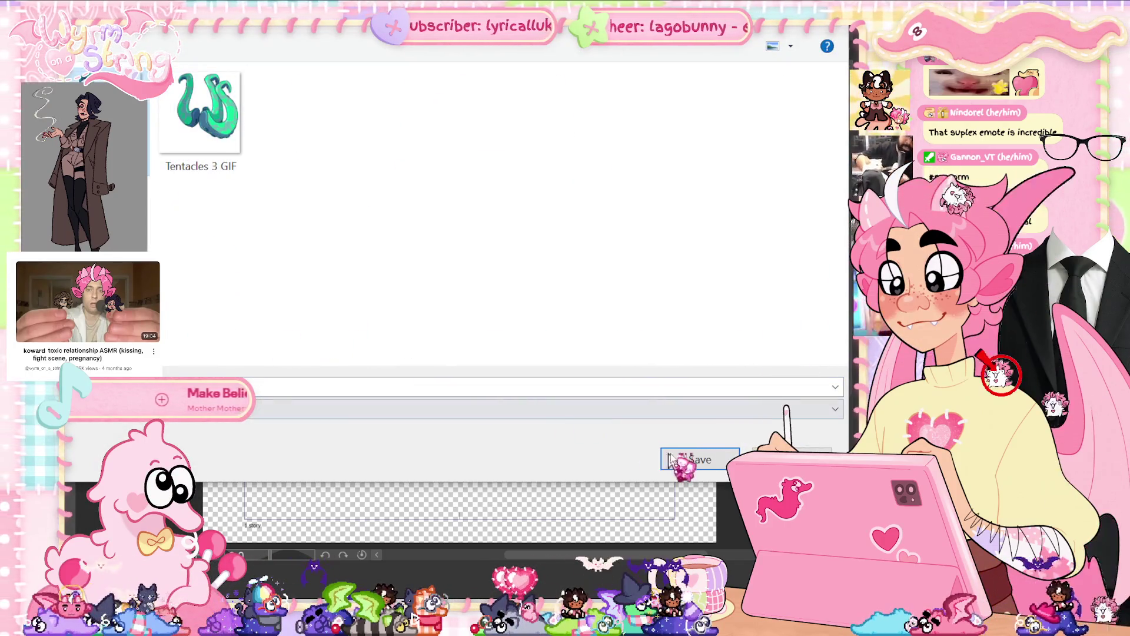
pyautogui.click(695, 459)
pyautogui.click(516, 297)
pyautogui.doubleClick(407, 187)
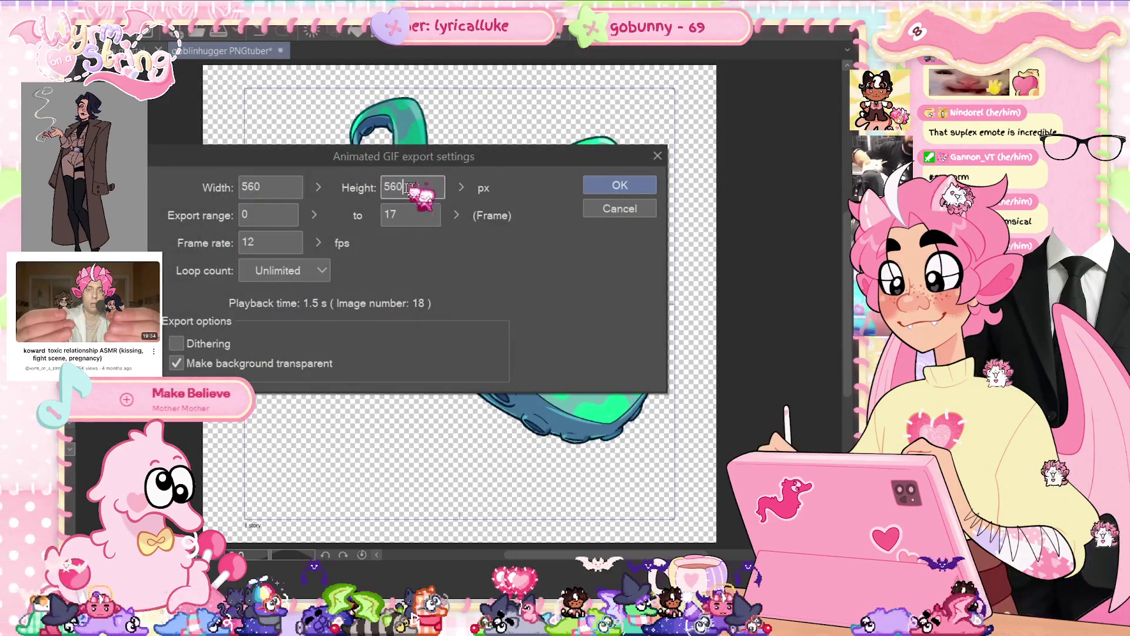
pyautogui.write('2000')
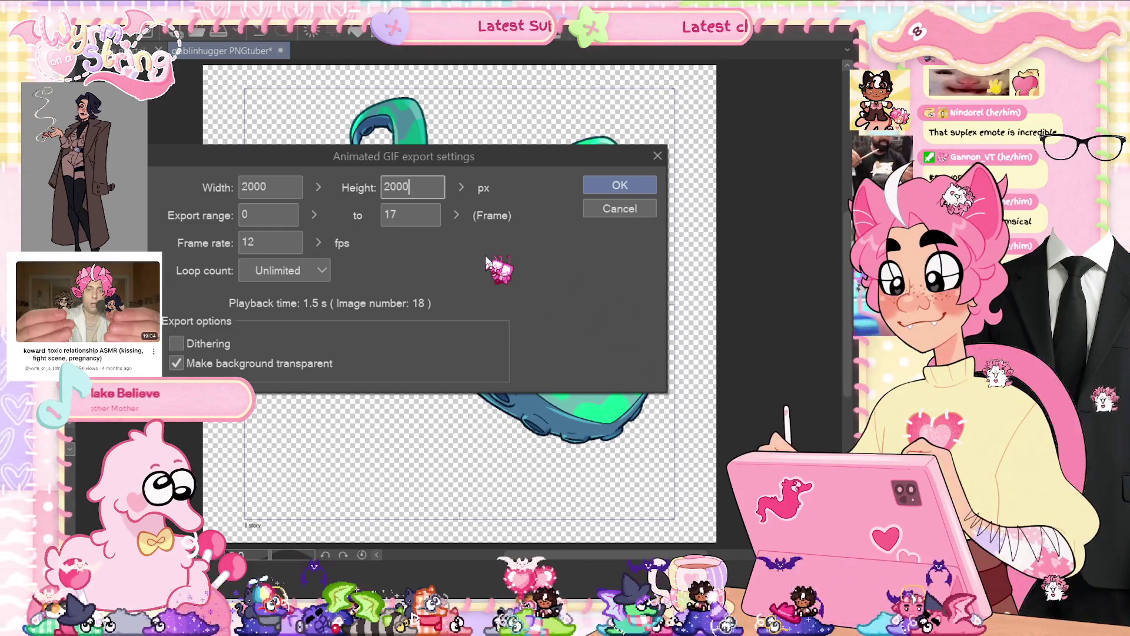
pyautogui.click(621, 186)
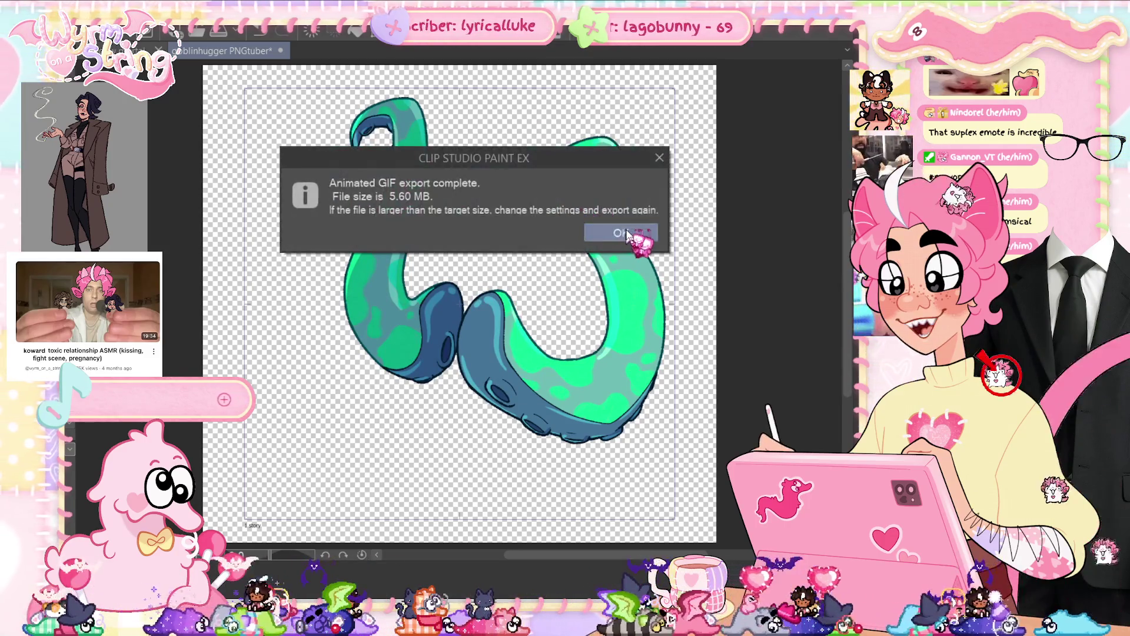
pyautogui.click(605, 232)
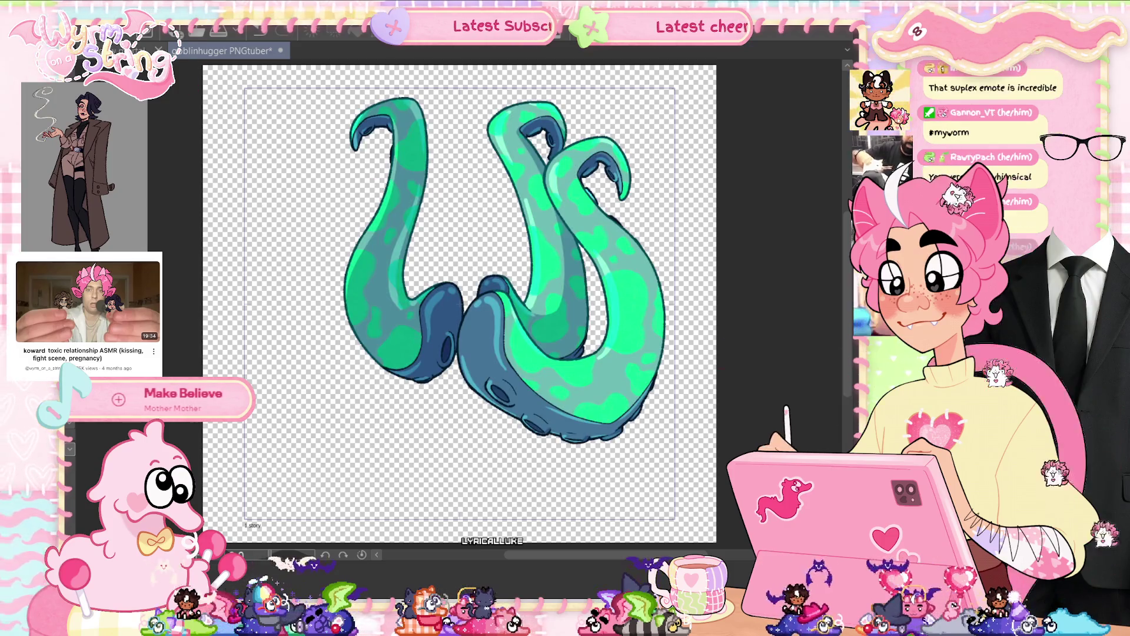
# - Overwrite 'Tentacles 3 GIF' with a fresh 2000 px animated GIF export and dismiss the notice
pyautogui.hotkey('alt', 'f')
pyautogui.moveTo(176, 256)
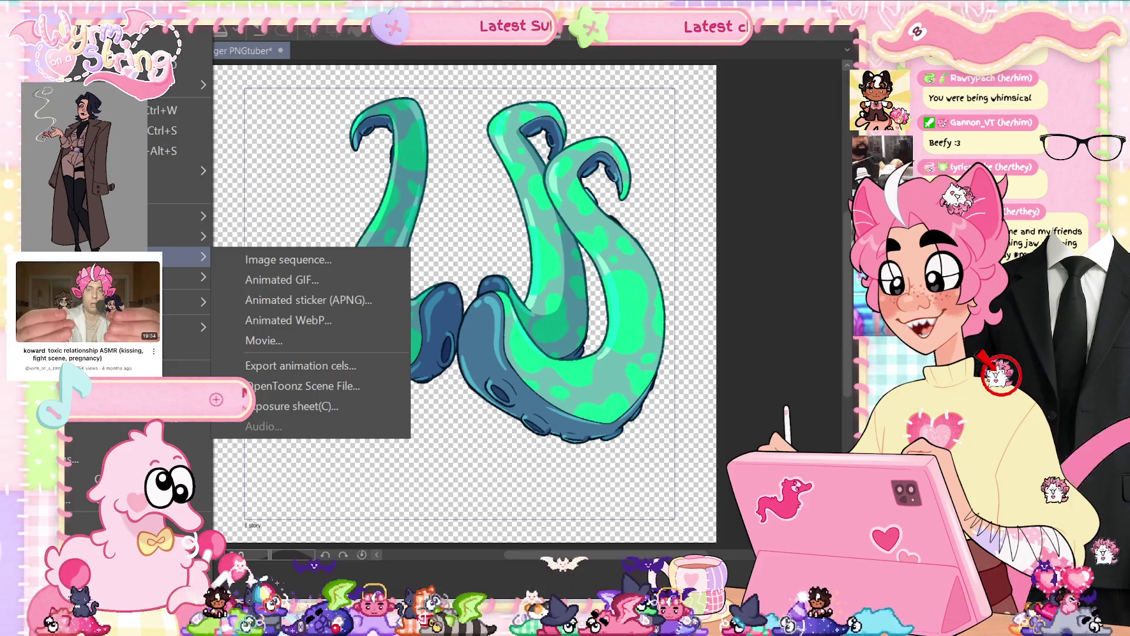
pyautogui.click(282, 279)
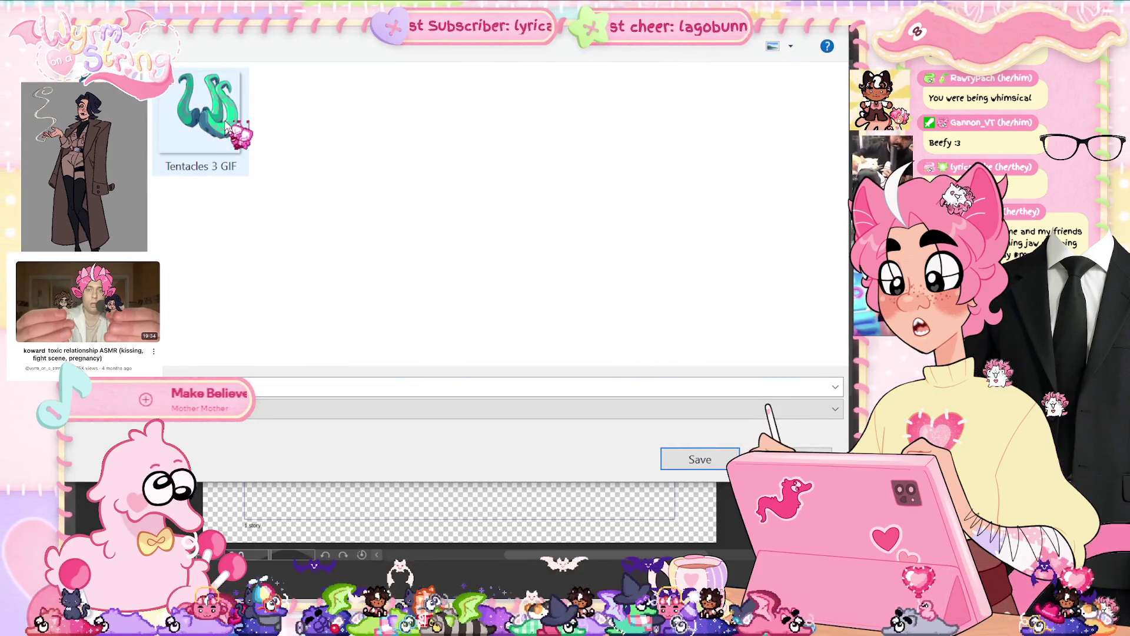
pyautogui.click(200, 115)
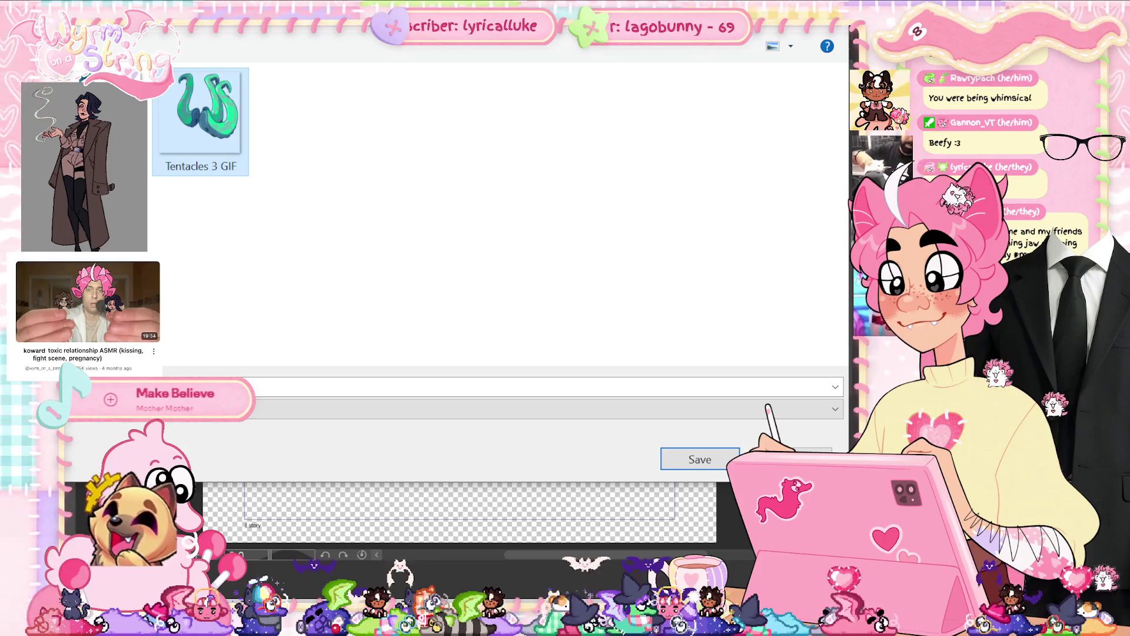
pyautogui.click(697, 456)
pyautogui.click(517, 296)
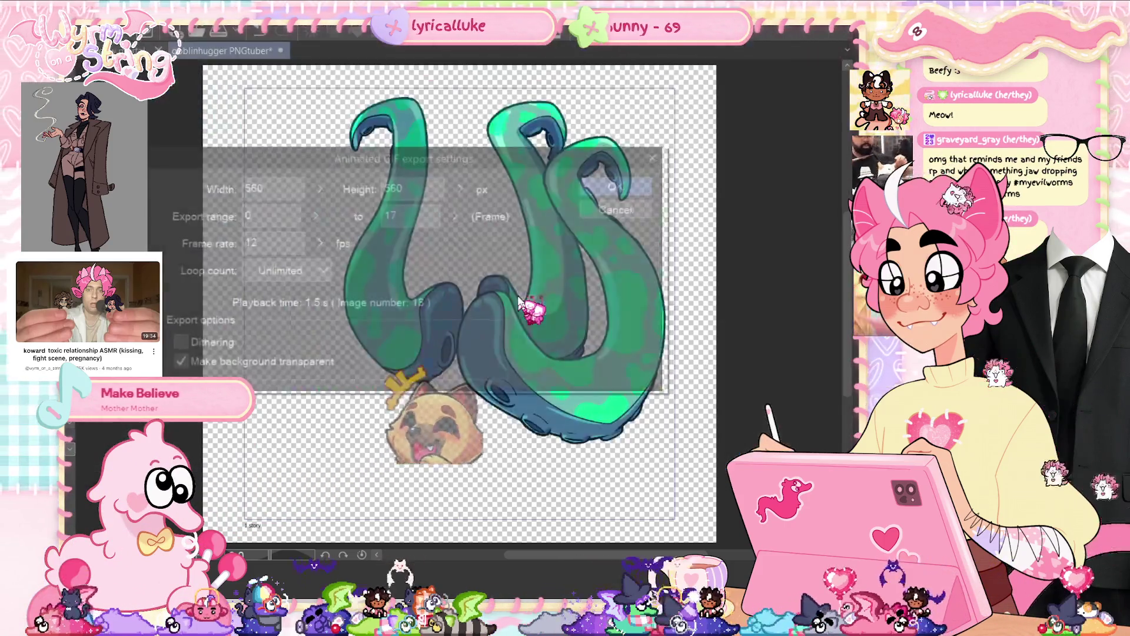
pyautogui.write('000')
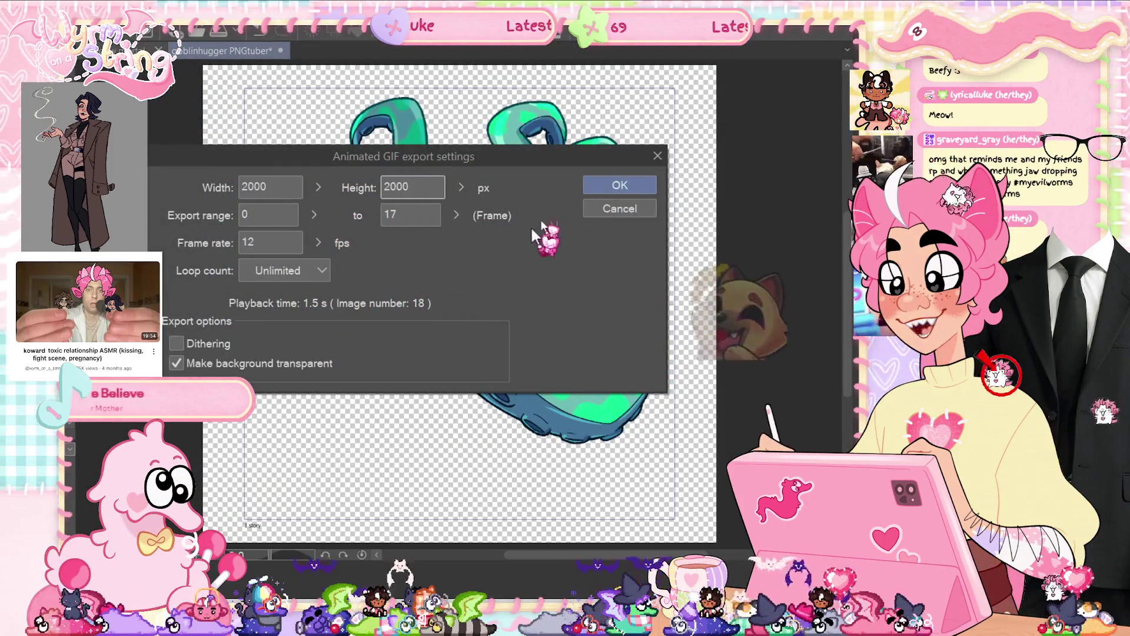
pyautogui.click(622, 186)
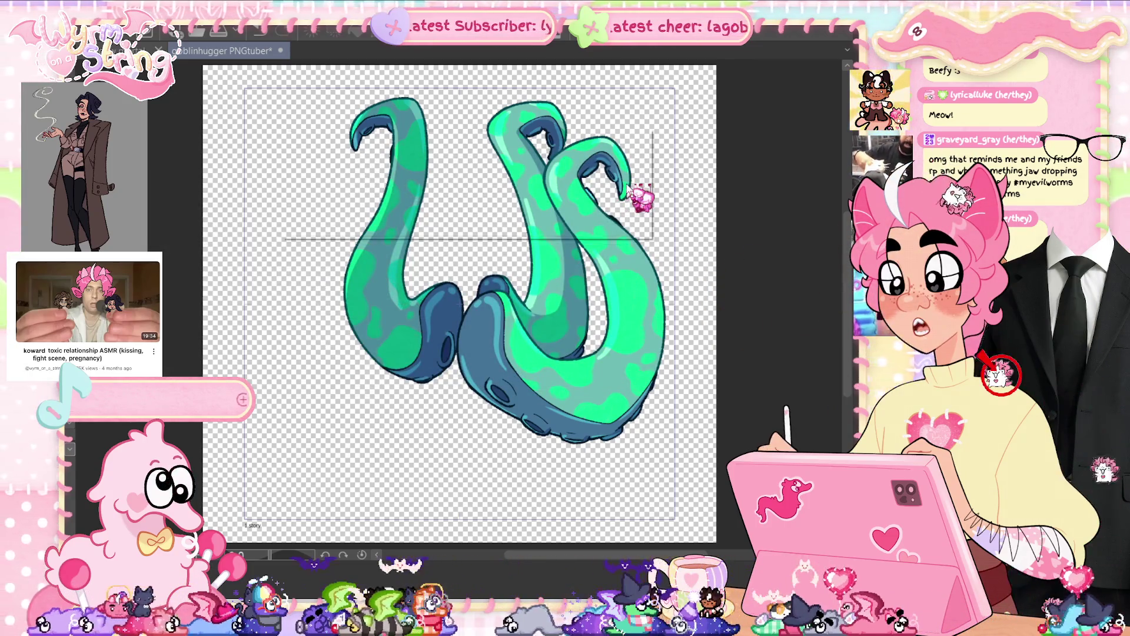
pyautogui.click(593, 227)
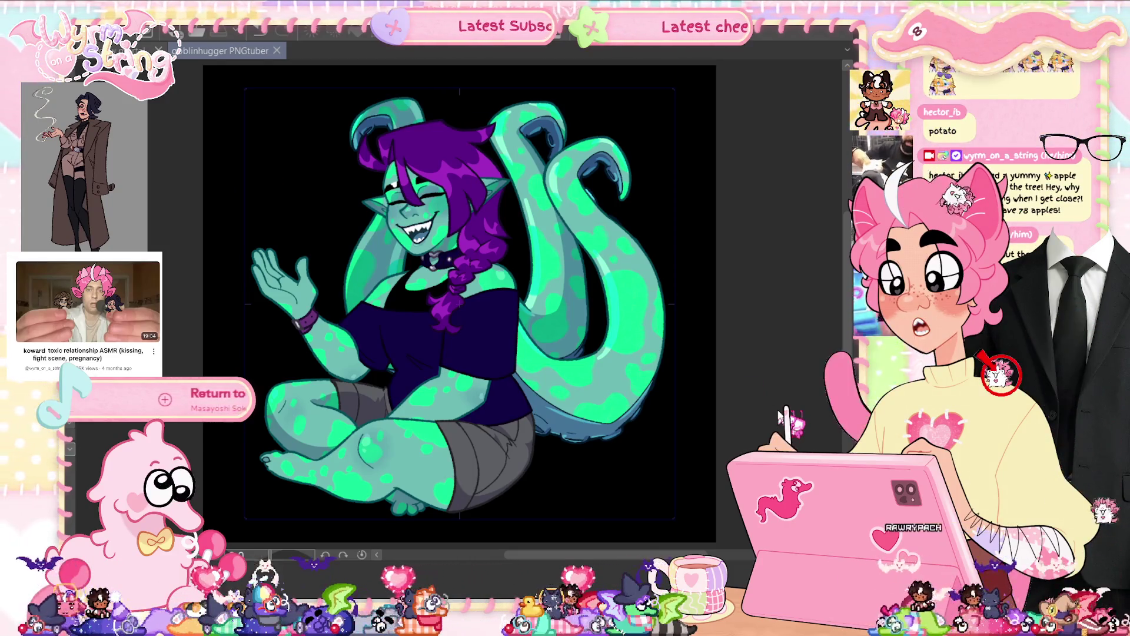
# - Create a new 2000×2000 px animation canvas and set its paper colour value to 70 (grey)
pyautogui.hotkey('ctrl', 'n')
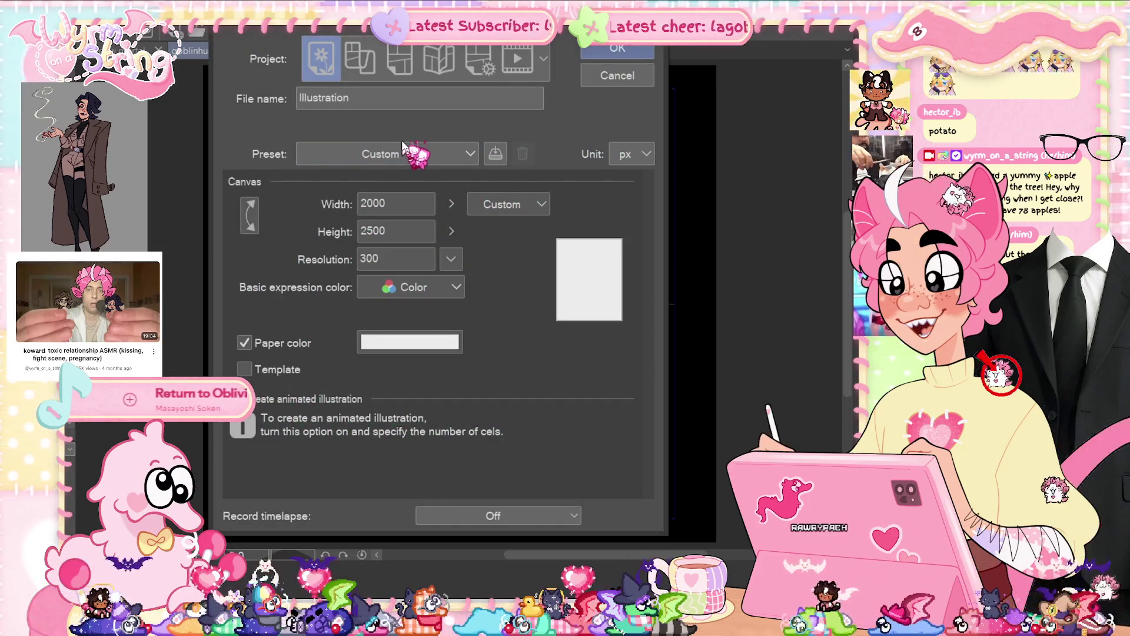
pyautogui.click(507, 57)
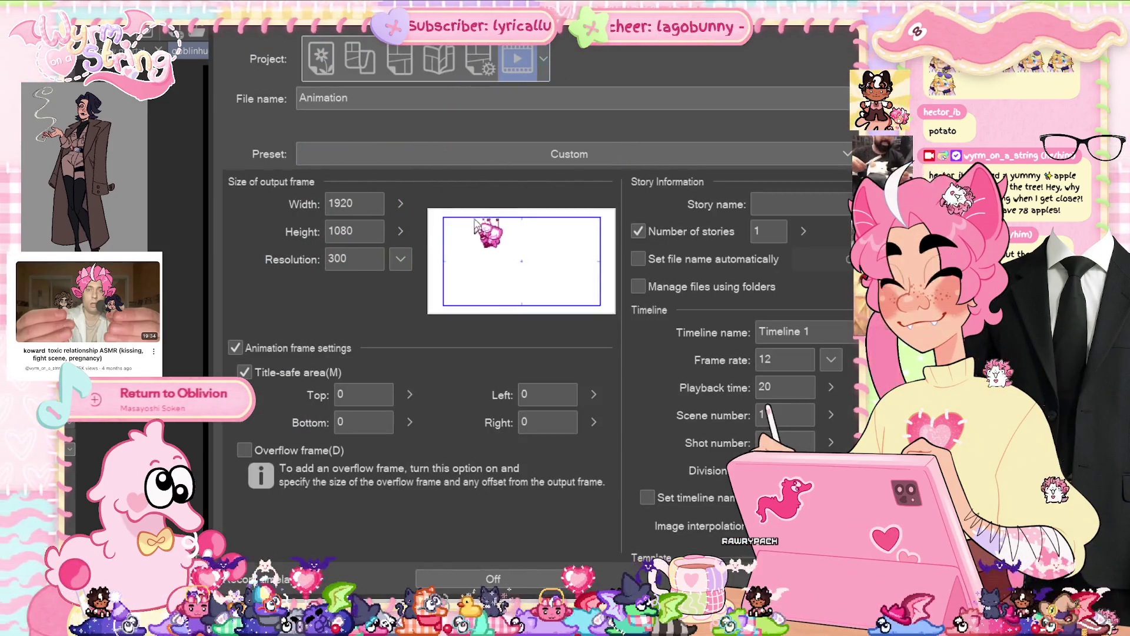
pyautogui.doubleClick(352, 205)
pyautogui.write('2000')
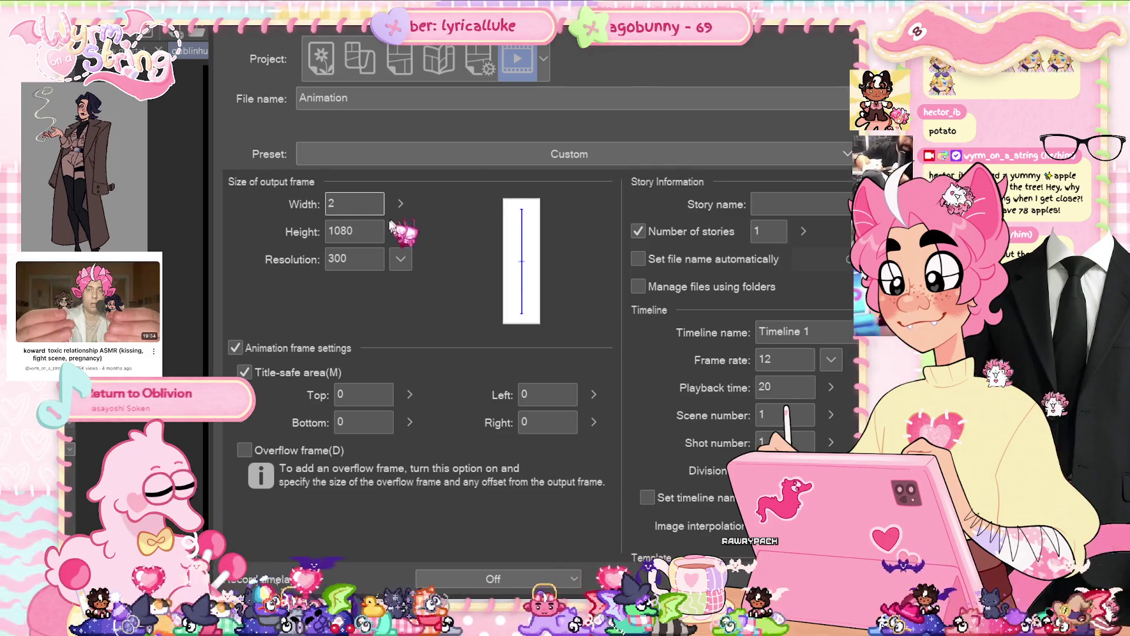
pyautogui.press('Tab')
pyautogui.write('2000')
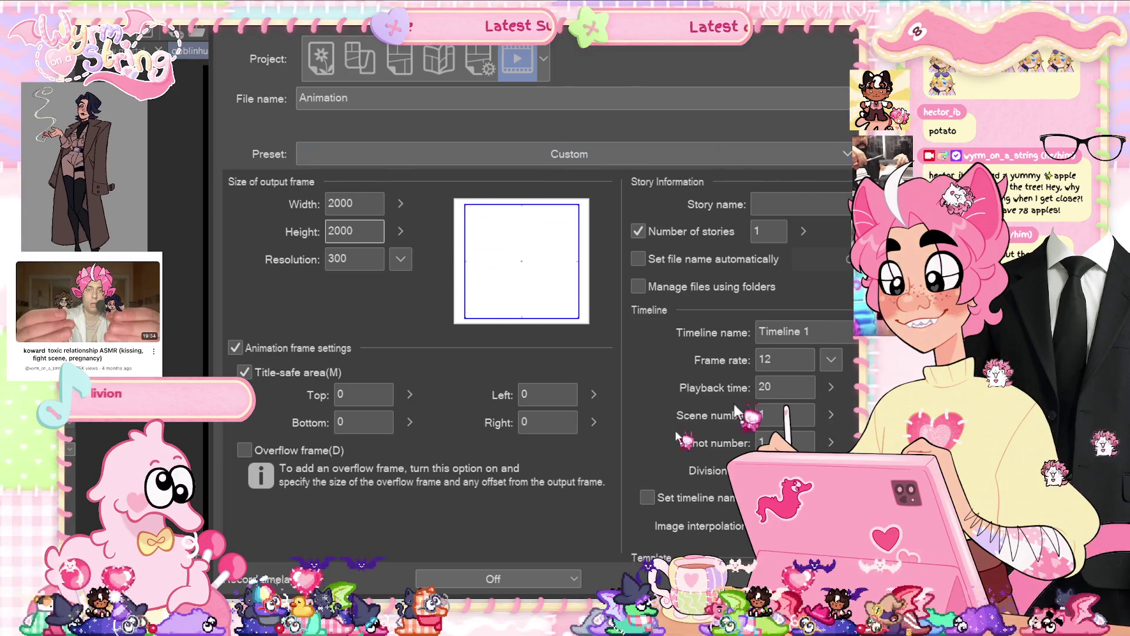
pyautogui.press('Return')
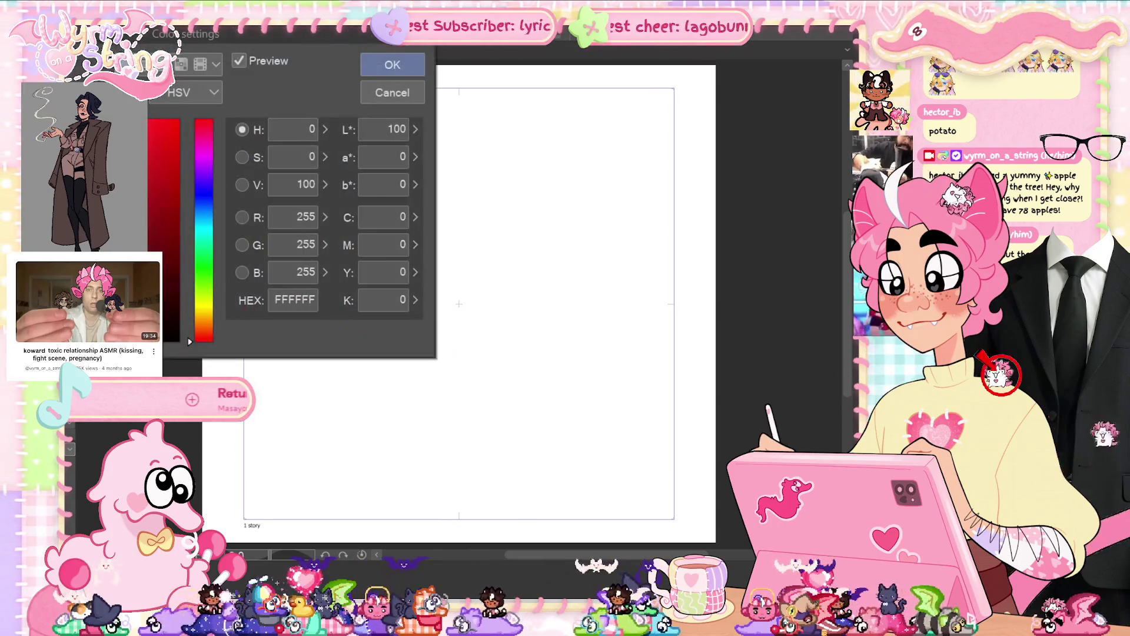
pyautogui.write('70')
pyautogui.click(392, 65)
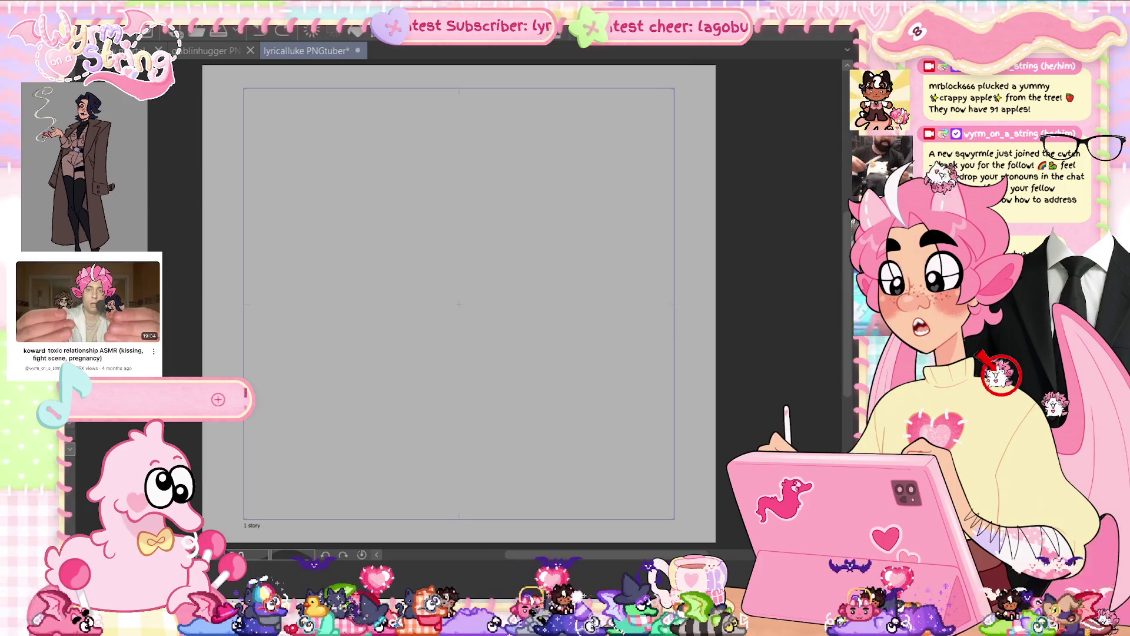
# - Test a zigzag pen stroke on the grey canvas, then undo it
pyautogui.moveTo(310, 252)
pyautogui.mouseDown()
pyautogui.moveTo(379, 316)
pyautogui.moveTo(465, 451)
pyautogui.mouseUp()
pyautogui.hotkey('ctrl', 'z')
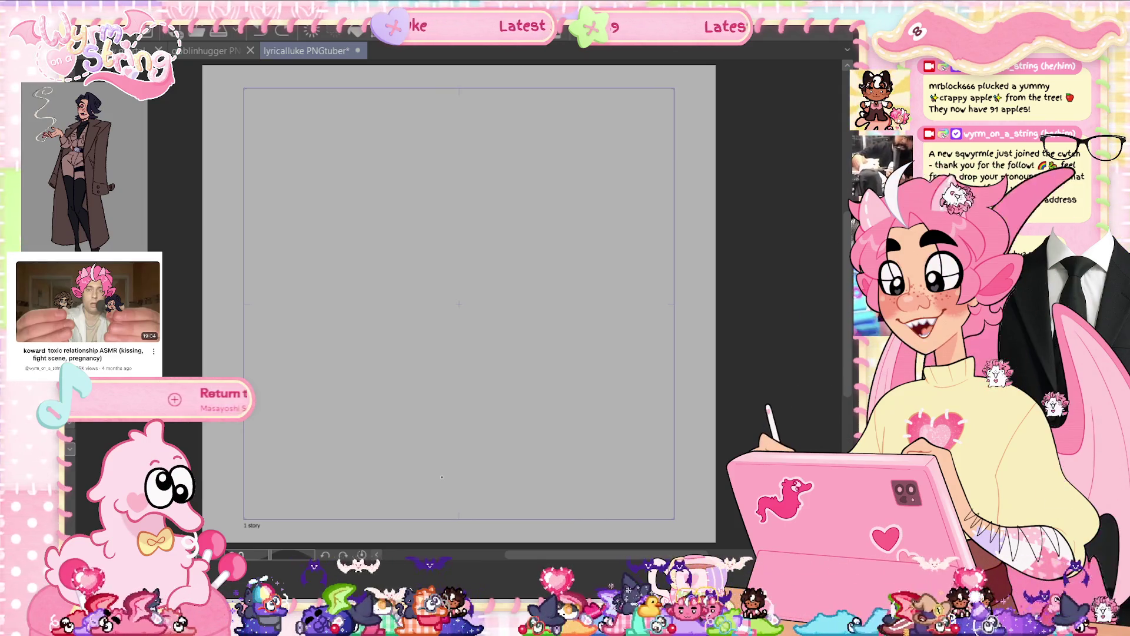
# - Pencil a head circle with a horizontal guideline across it, undoing several trial strokes
pyautogui.moveTo(332, 307); pyautogui.dragTo(468, 360)
pyautogui.hotkey('ctrl', 'z')
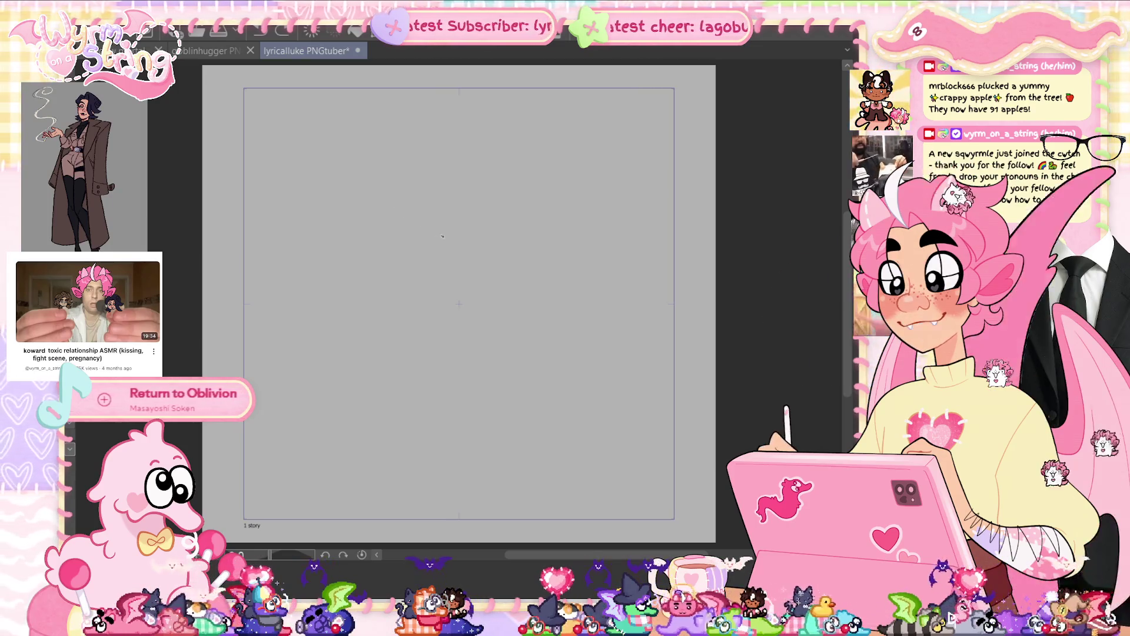
pyautogui.moveTo(428, 174); pyautogui.dragTo(448, 304)
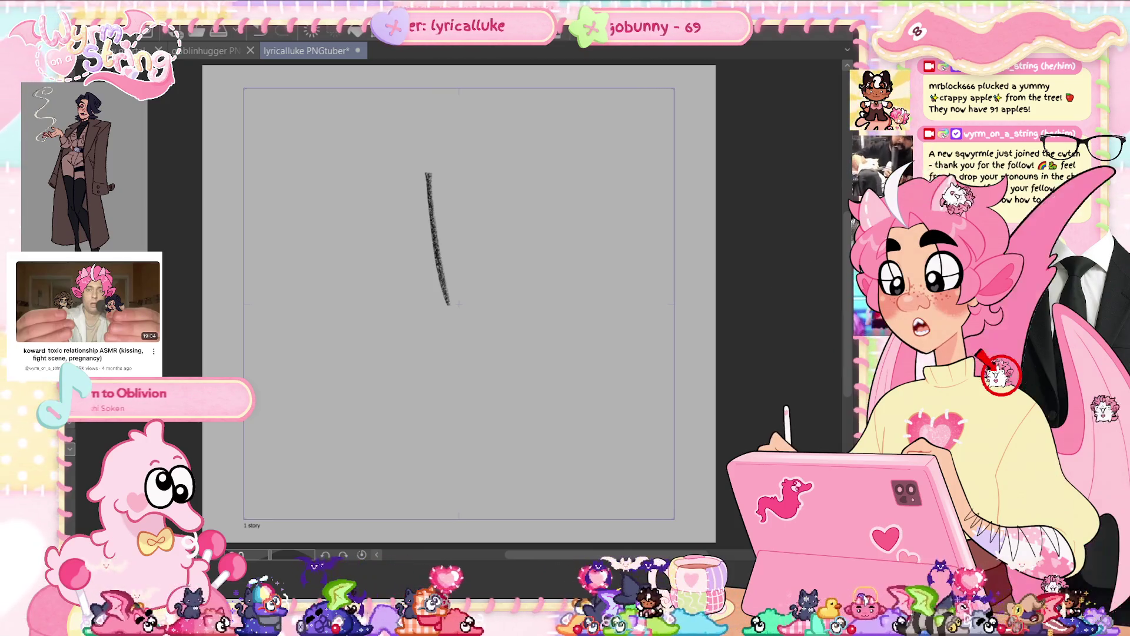
pyautogui.hotkey('ctrl', 'z')
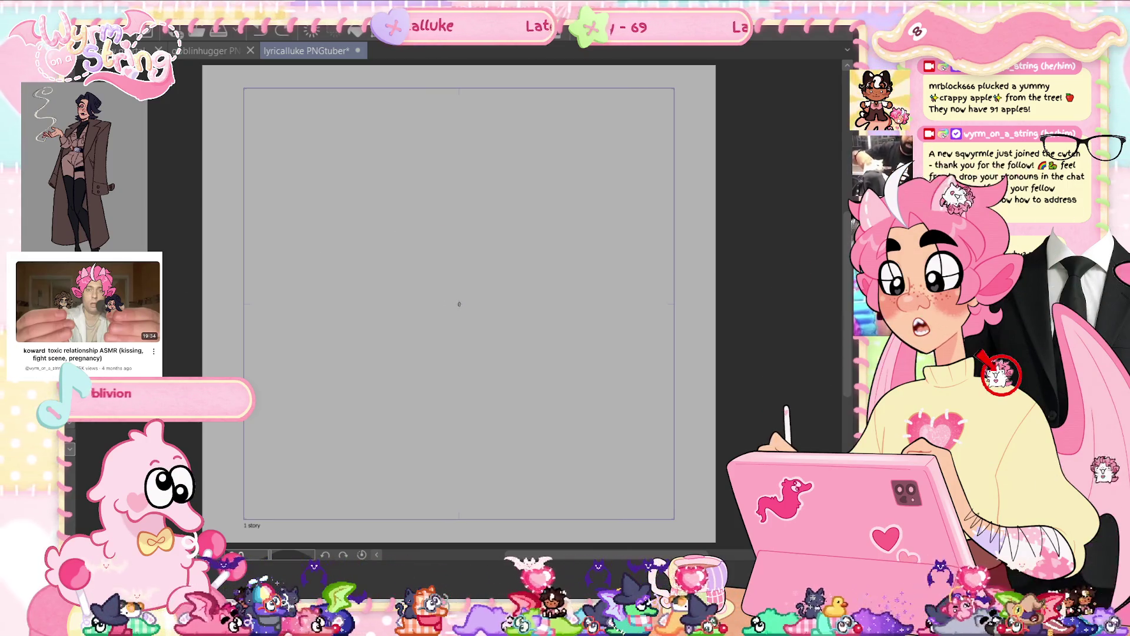
pyautogui.moveTo(403, 245); pyautogui.dragTo(518, 226)
pyautogui.hotkey('ctrl', 'z')
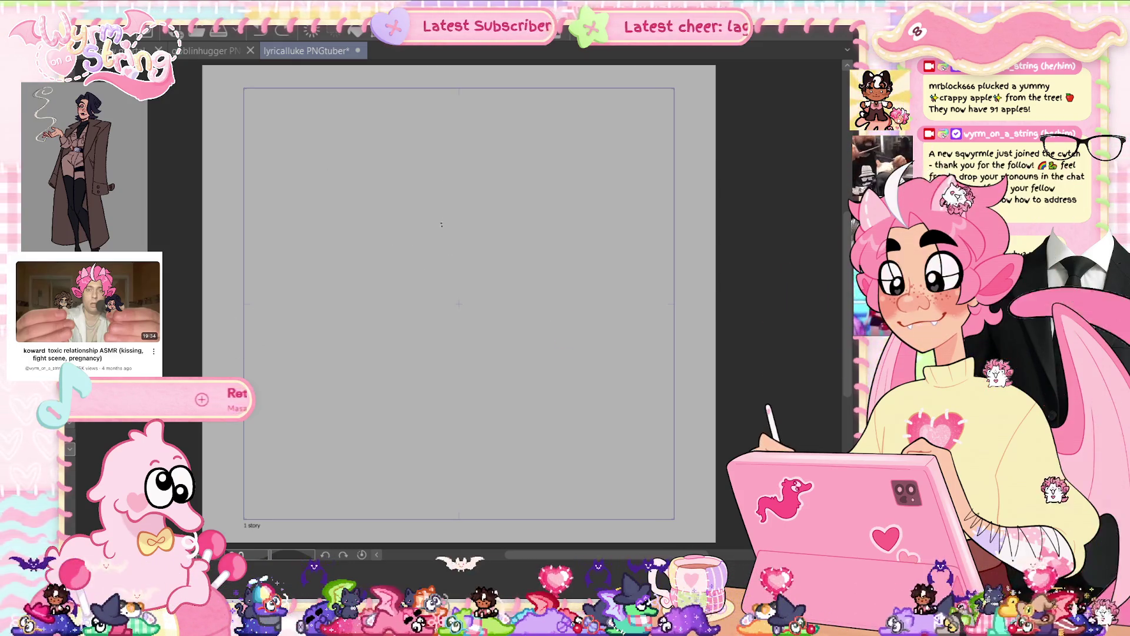
pyautogui.moveTo(428, 166); pyautogui.dragTo(465, 297)
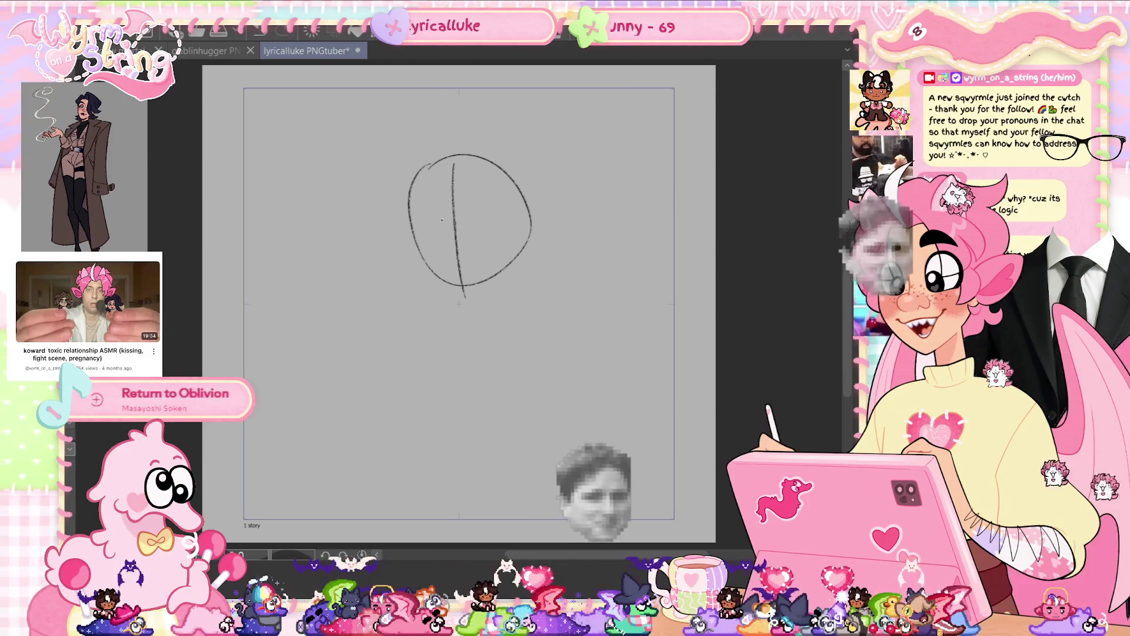
pyautogui.moveTo(416, 226); pyautogui.dragTo(512, 209)
pyautogui.hotkey('ctrl', 'z')
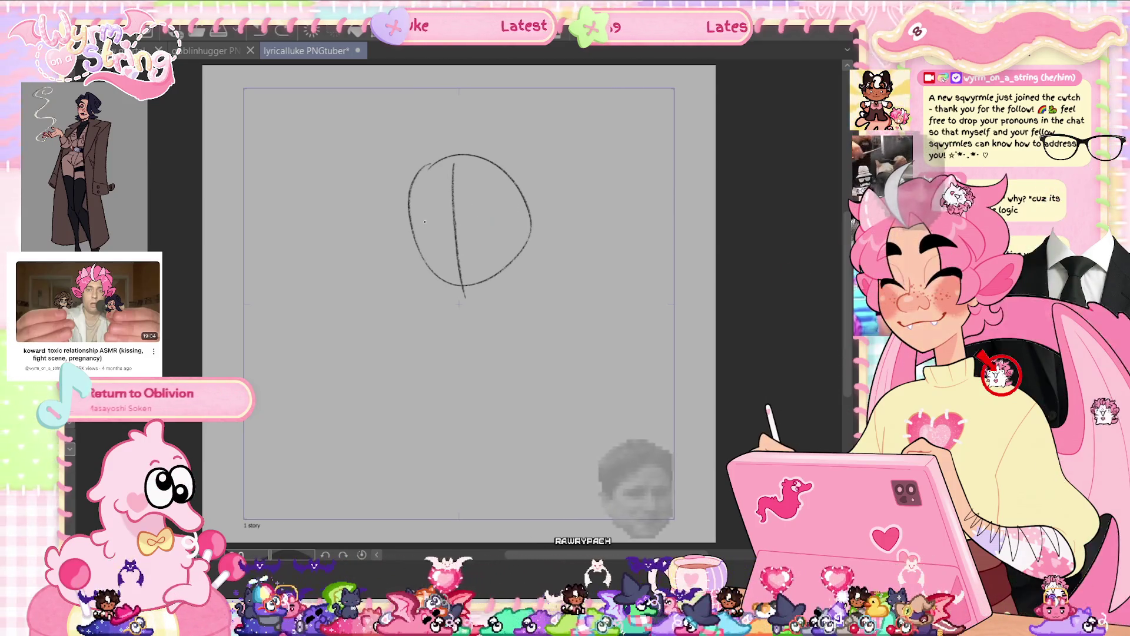
pyautogui.moveTo(423, 222); pyautogui.dragTo(503, 215)
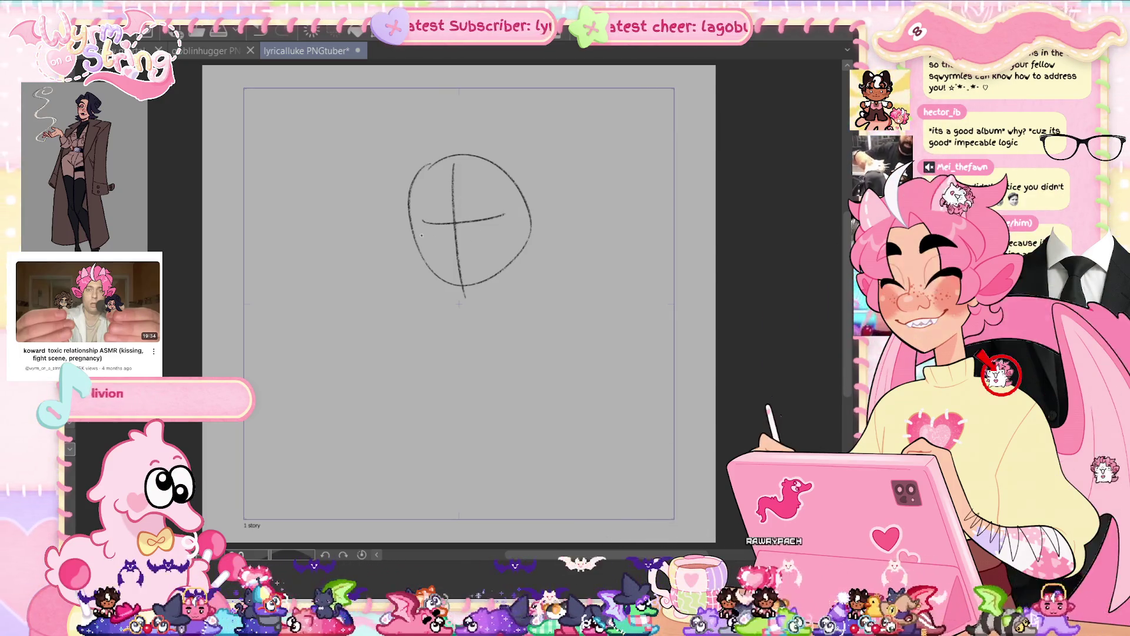
pyautogui.moveTo(418, 218)
pyautogui.mouseDown()
pyautogui.moveTo(421, 261)
pyautogui.moveTo(457, 289)
pyautogui.mouseUp()
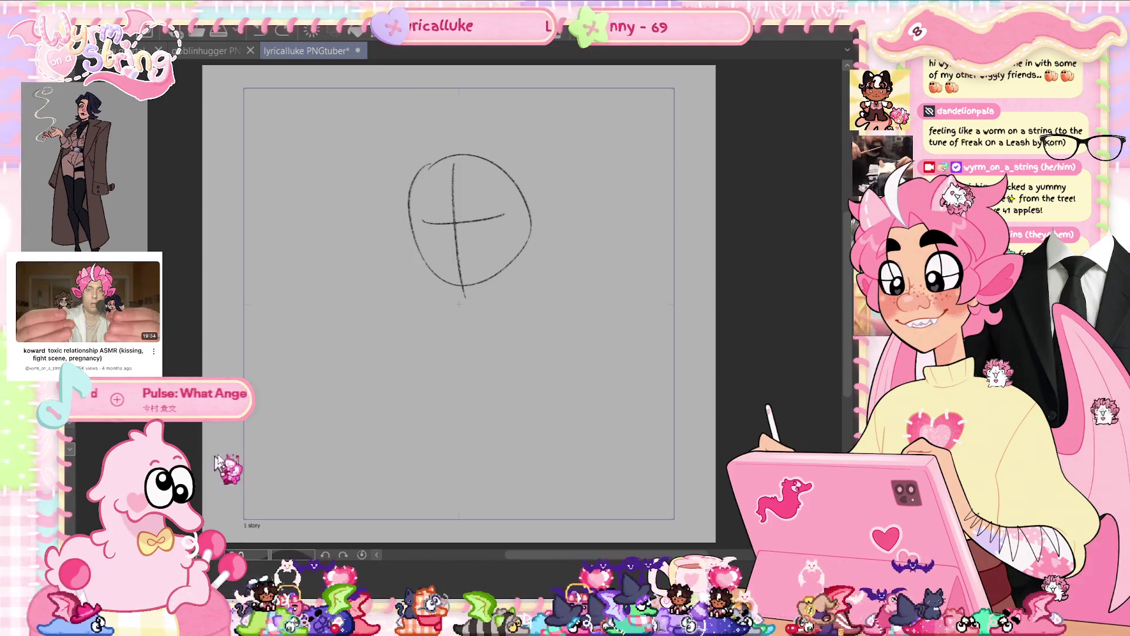
# - Save the PNGtuber head sketch with Ctrl+S
pyautogui.hotkey('ctrl', 's')
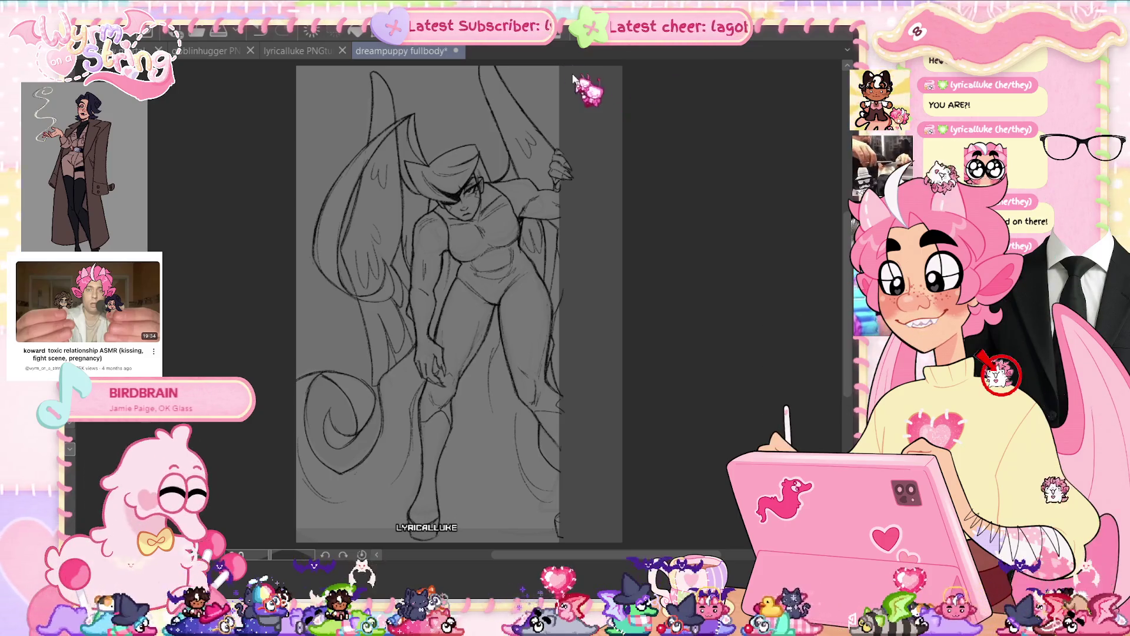
# - Close the dreampuppy fullbody document, saving its changes
pyautogui.click(456, 51)
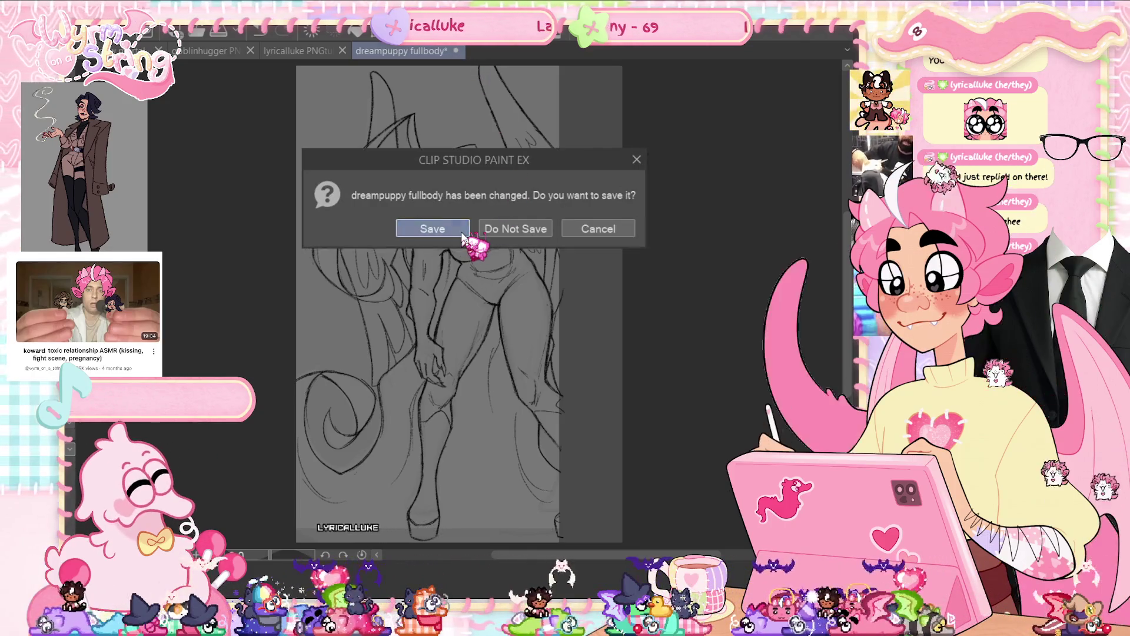
pyautogui.click(433, 229)
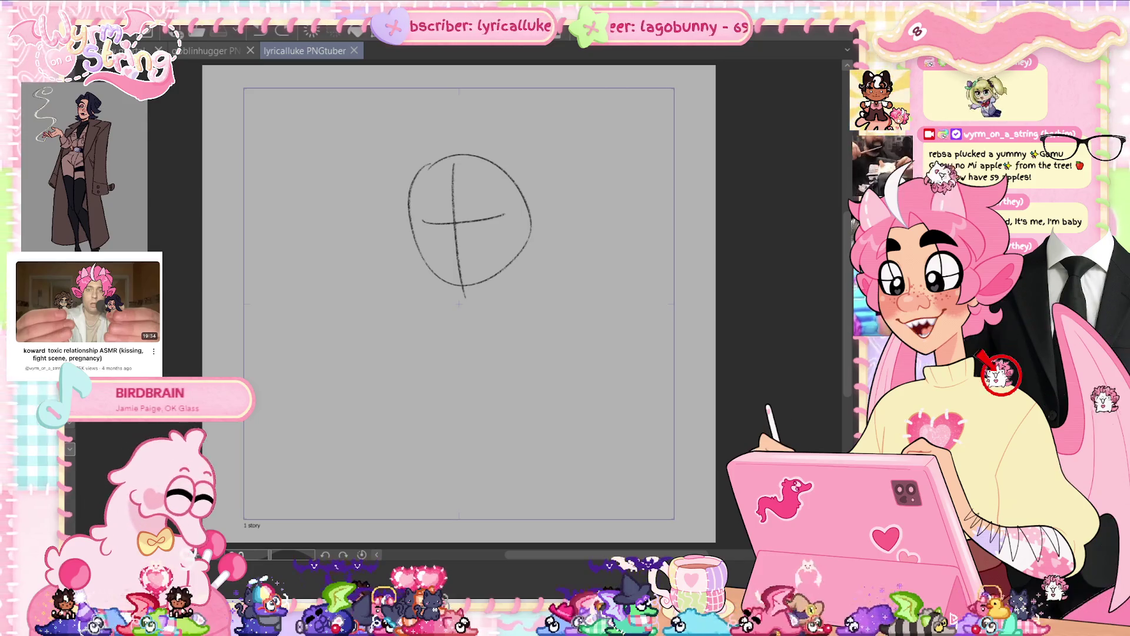
# - Fade the head circle sketch and remove stray test strokes
pyautogui.hotkey('ctrl', 'z')
pyautogui.hotkey('ctrl', 'y')
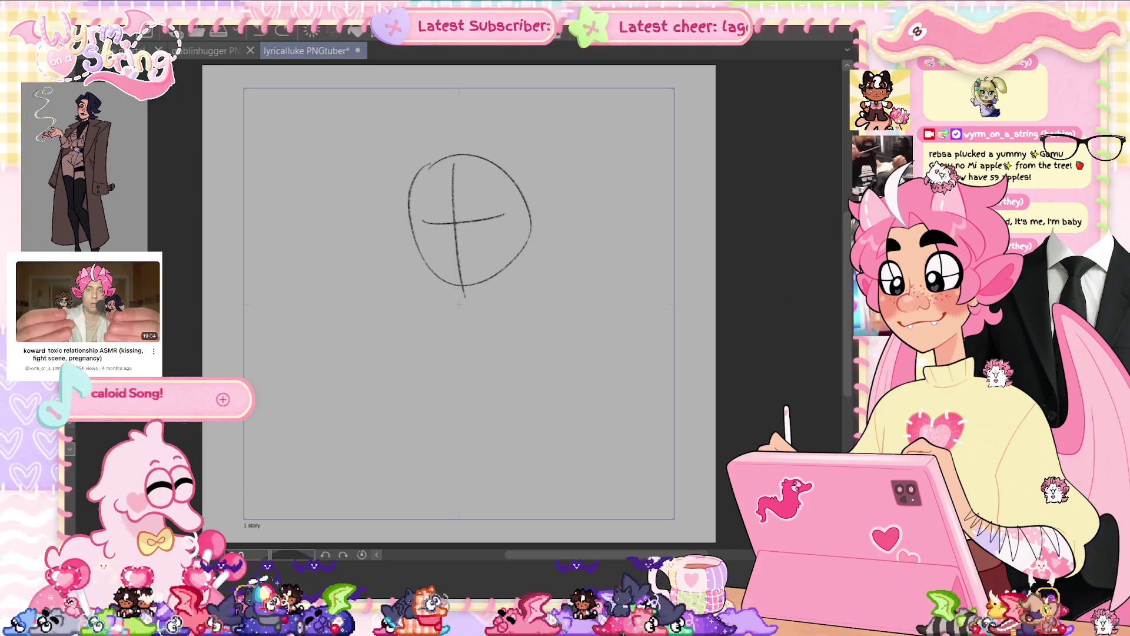
pyautogui.moveTo(547, 283); pyautogui.dragTo(597, 353)
pyautogui.hotkey('ctrl', 'z')
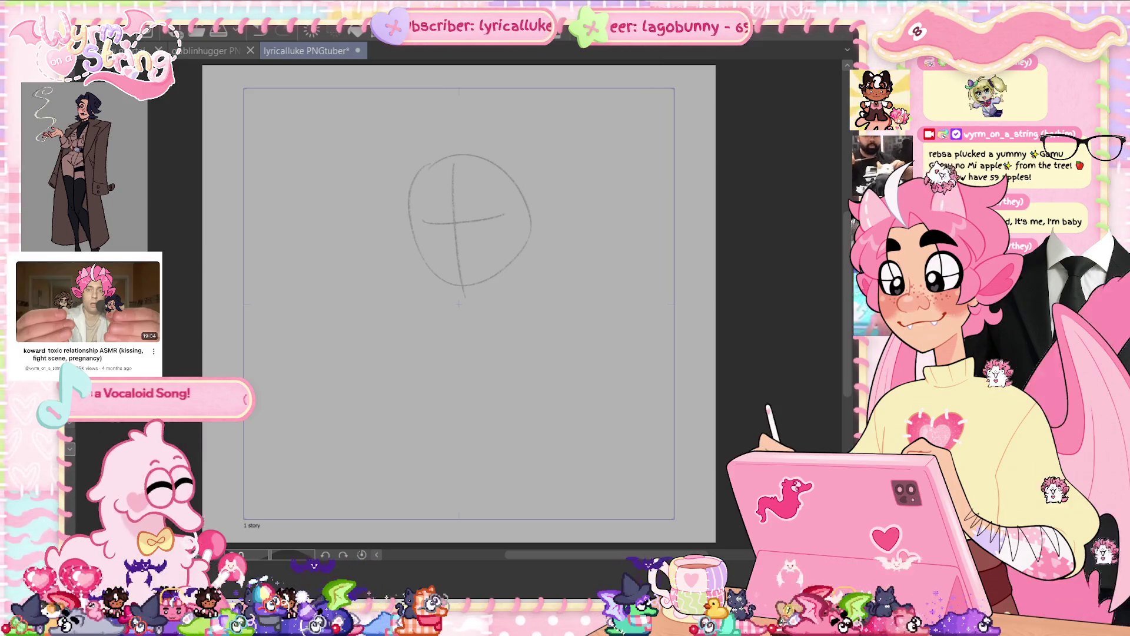
pyautogui.moveTo(447, 274)
pyautogui.mouseDown()
pyautogui.moveTo(412, 368)
pyautogui.moveTo(482, 368)
pyautogui.mouseUp()
pyautogui.hotkey('ctrl', 'z')
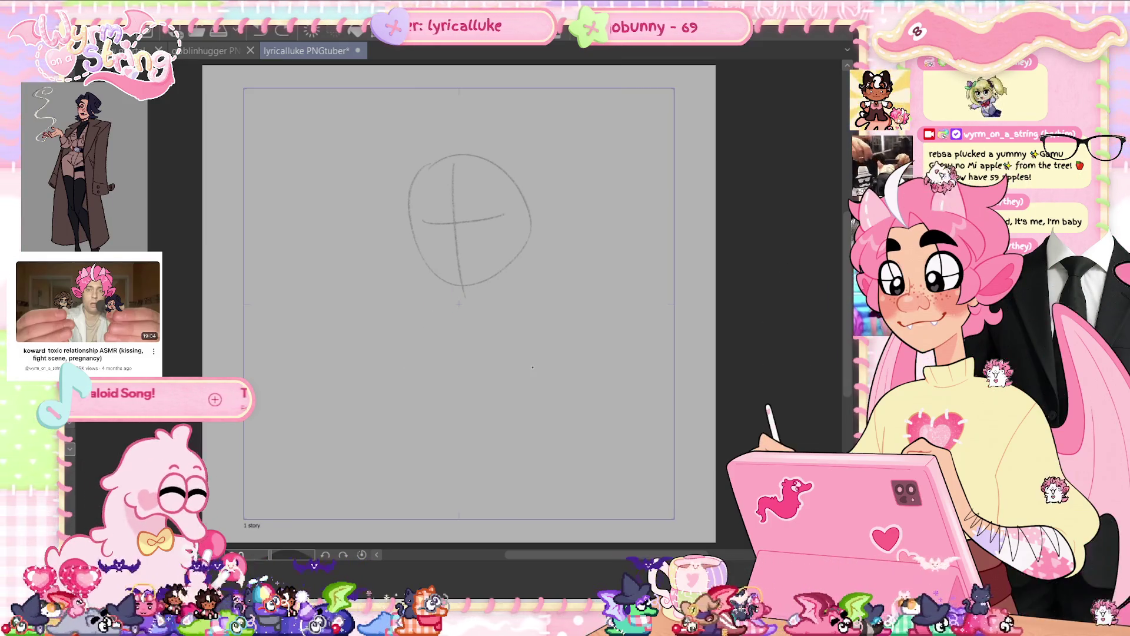
# - Rotate the head circle slightly clockwise and sketch the left side of the jaw
pyautogui.hotkey('ctrl', 't')
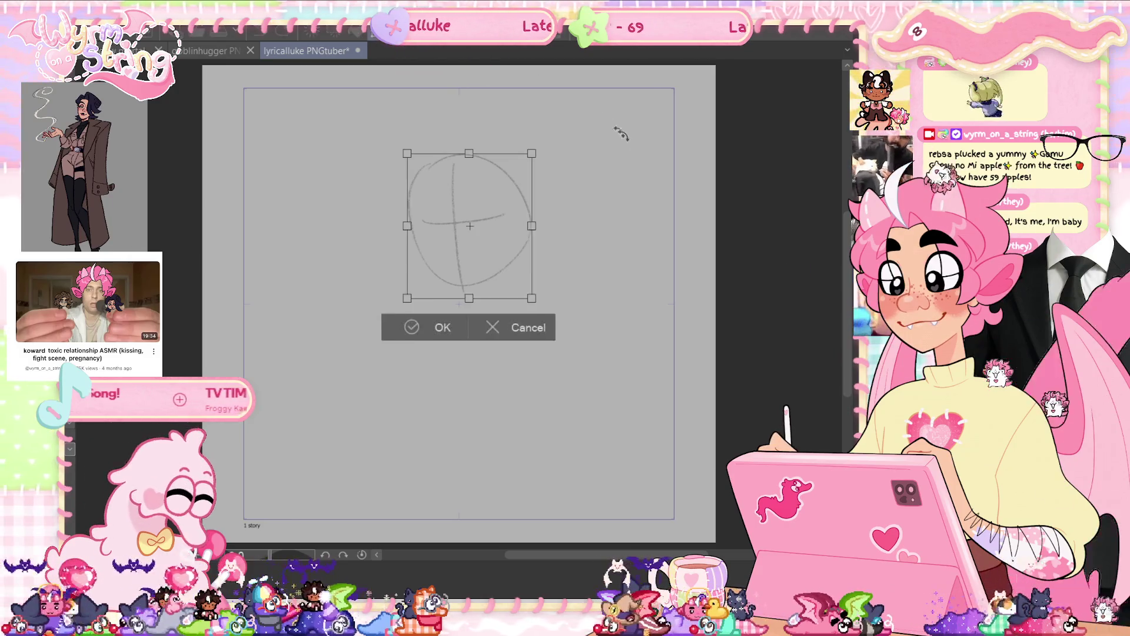
pyautogui.moveTo(606, 118); pyautogui.dragTo(651, 247)
pyautogui.click(434, 328)
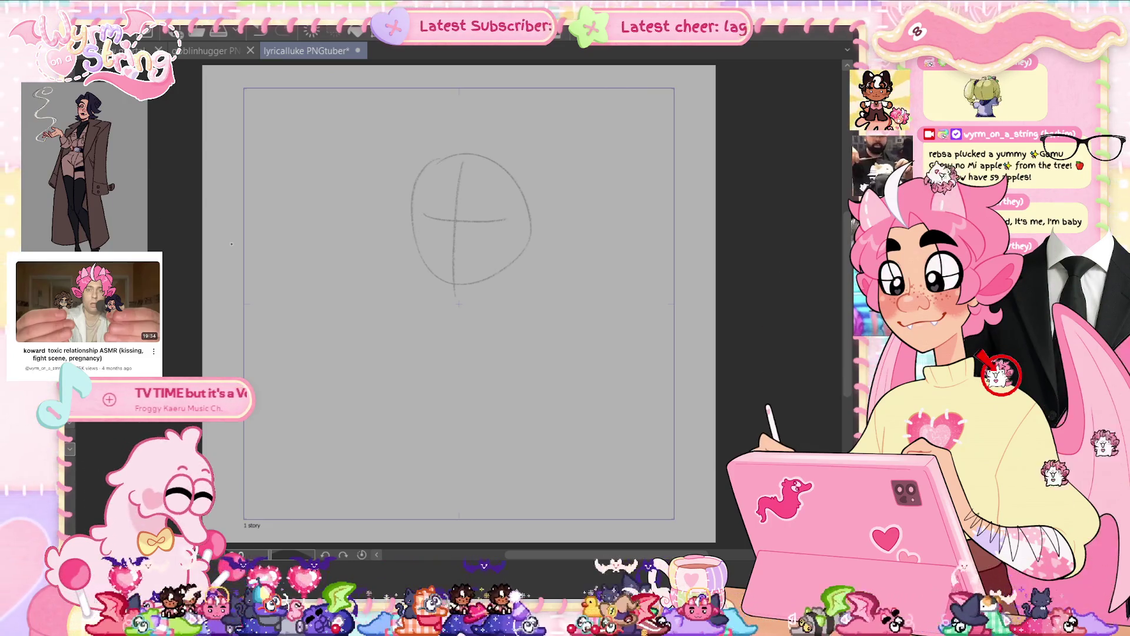
pyautogui.moveTo(409, 206)
pyautogui.mouseDown()
pyautogui.moveTo(410, 268)
pyautogui.moveTo(411, 259)
pyautogui.moveTo(463, 306)
pyautogui.moveTo(516, 281)
pyautogui.moveTo(470, 307)
pyautogui.mouseUp()
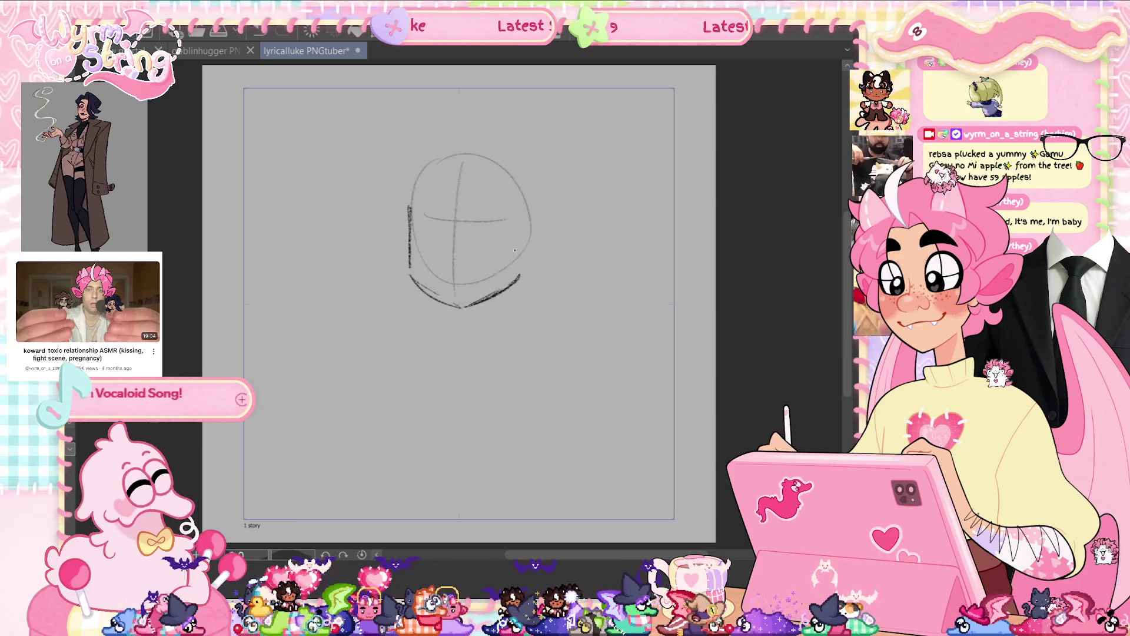
# - Darken the left jaw line, retrace the chin curve and redraw a looping chin line
pyautogui.moveTo(410, 267); pyautogui.dragTo(415, 283)
pyautogui.moveTo(409, 236); pyautogui.dragTo(411, 272)
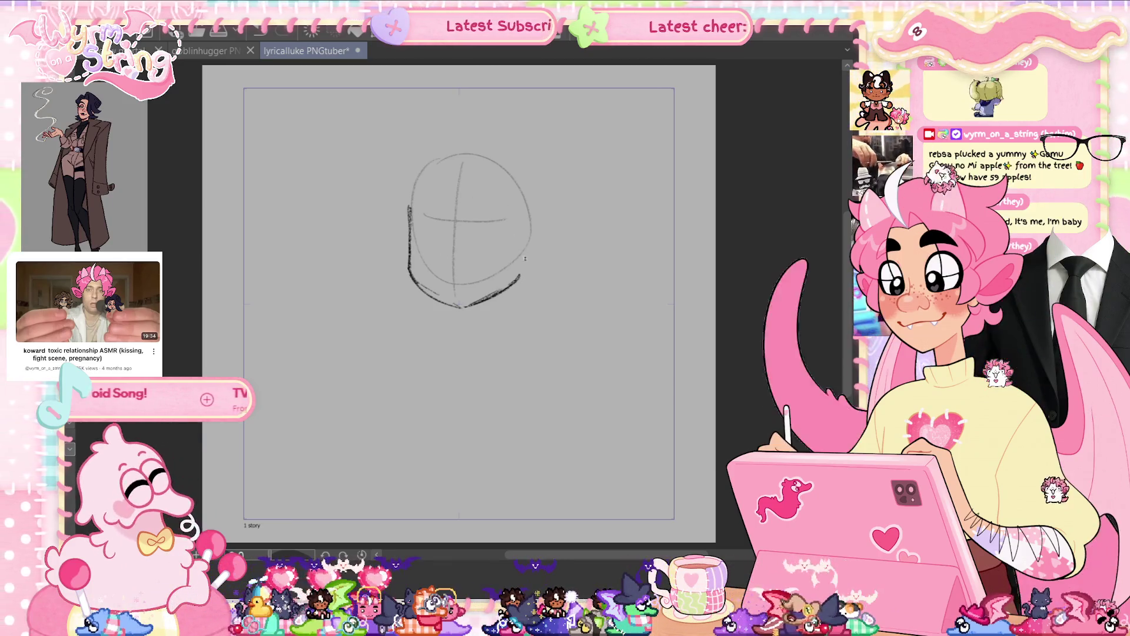
pyautogui.moveTo(468, 306); pyautogui.dragTo(516, 279)
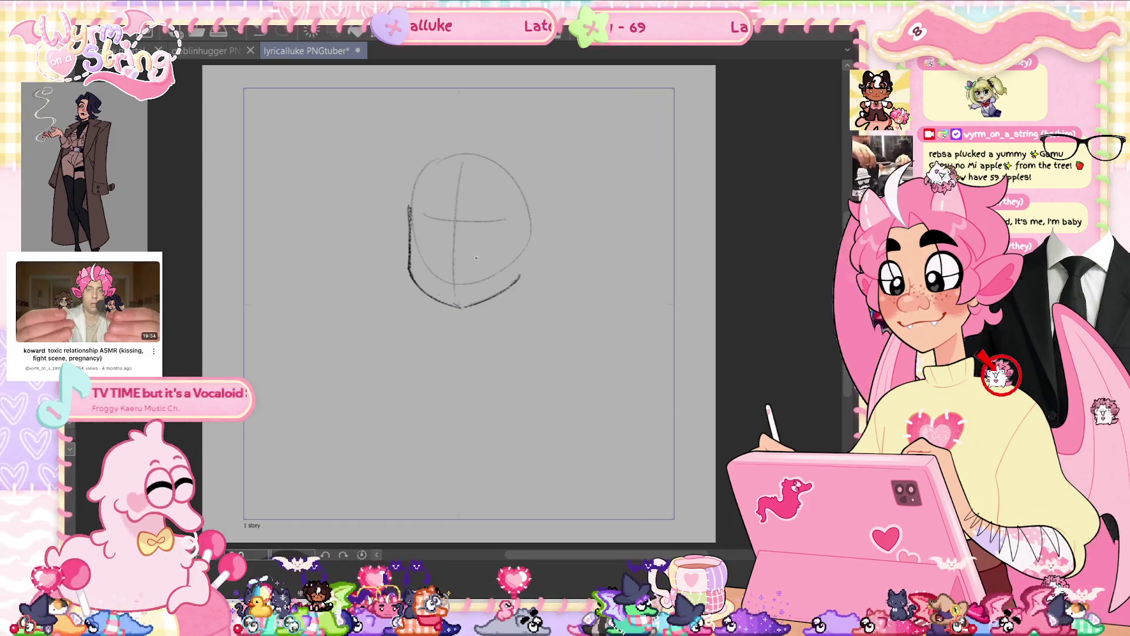
pyautogui.moveTo(446, 268); pyautogui.dragTo(452, 274)
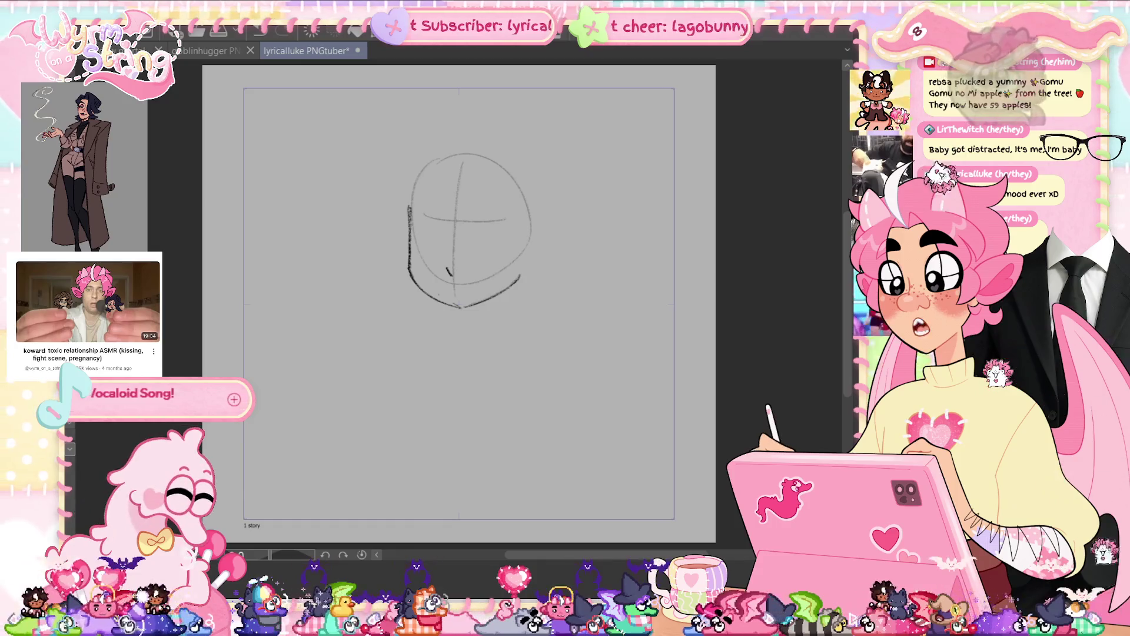
pyautogui.moveTo(442, 283); pyautogui.dragTo(487, 280)
pyautogui.hotkey('ctrl', 'z')
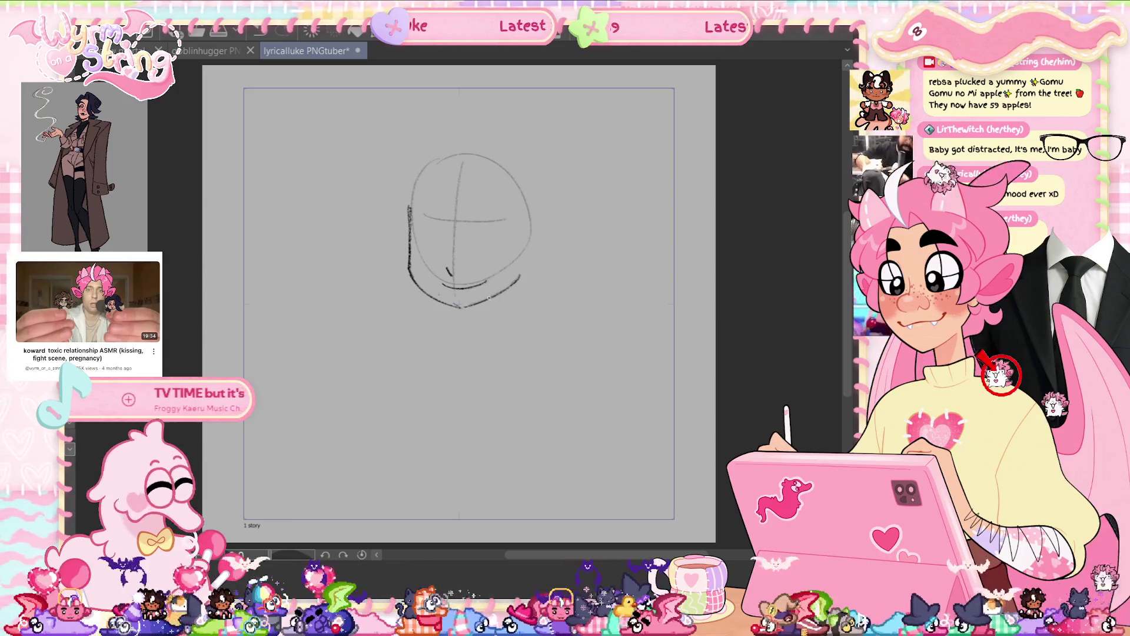
pyautogui.moveTo(486, 268)
pyautogui.mouseDown()
pyautogui.moveTo(436, 284)
pyautogui.moveTo(499, 263)
pyautogui.moveTo(458, 283)
pyautogui.mouseUp()
# - Redraw the chin line, reshape it with a lasso Scale/Rotate, and draw a curved eye arc
pyautogui.hotkey('ctrl', 'z')
pyautogui.moveTo(454, 280)
pyautogui.mouseDown()
pyautogui.moveTo(441, 283)
pyautogui.moveTo(498, 282)
pyautogui.mouseUp()
pyautogui.moveTo(428, 259); pyautogui.dragTo(429, 294)
pyautogui.hotkey('ctrl', 't')
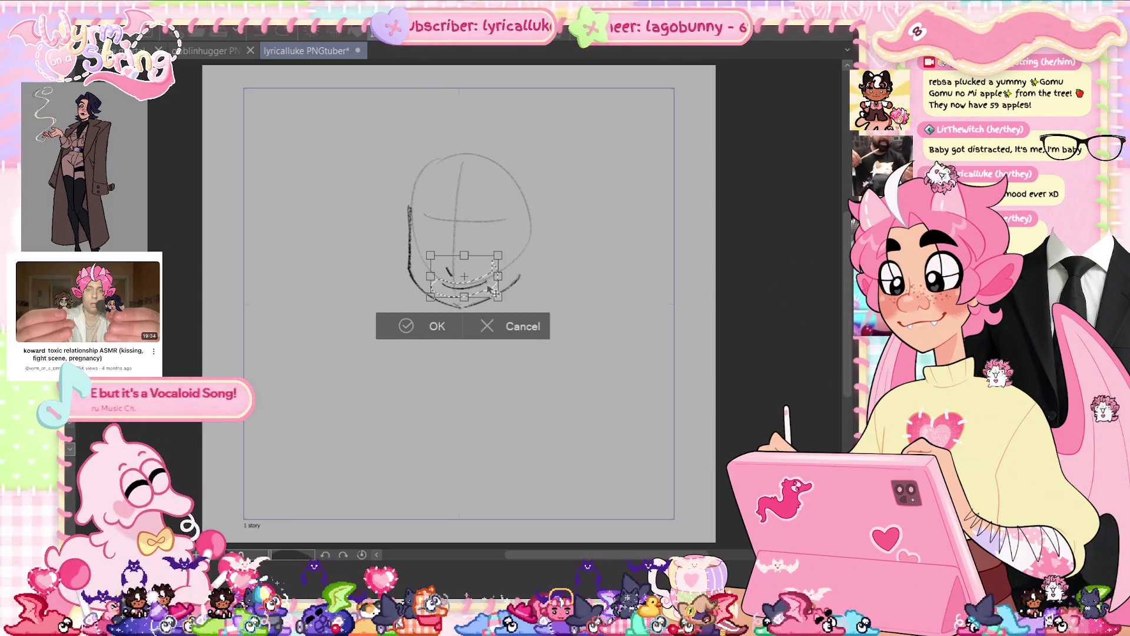
pyautogui.click(433, 327)
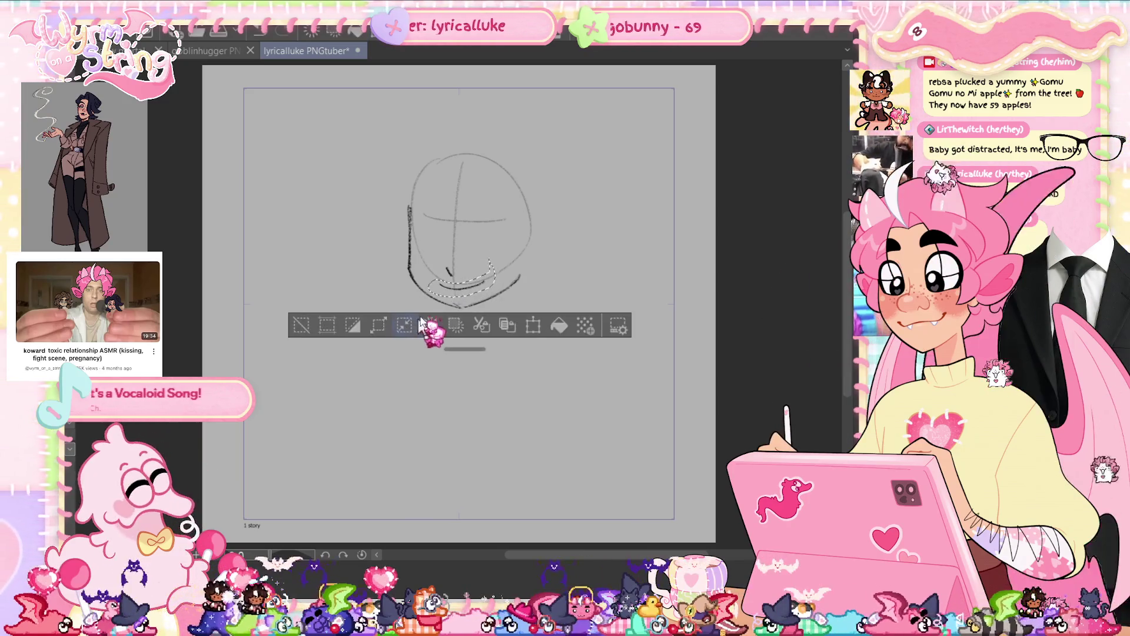
pyautogui.hotkey('ctrl', 'd')
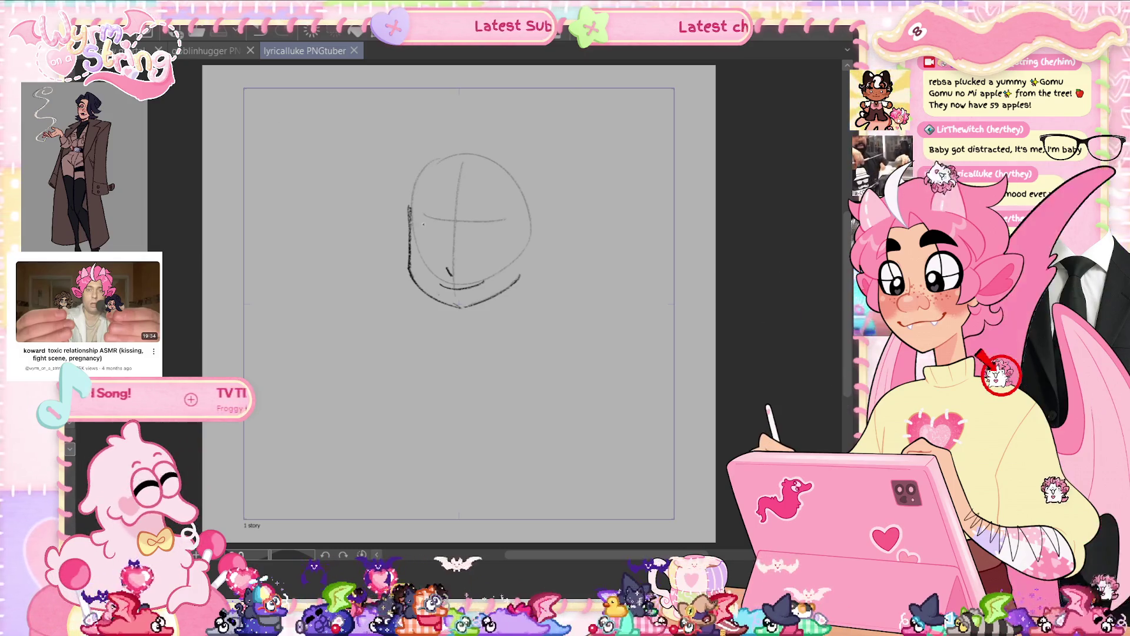
pyautogui.moveTo(416, 234)
pyautogui.mouseDown()
pyautogui.moveTo(488, 218)
pyautogui.moveTo(512, 249)
pyautogui.mouseUp()
# - Undo the eye arc, draw a curved mouth line below the eyes and adjust it with Scale/Rotate
pyautogui.hotkey('ctrl', 'z')
pyautogui.hotkey('ctrl', 'z')
pyautogui.hotkey('ctrl', 'z')
pyautogui.hotkey('ctrl', 'z')
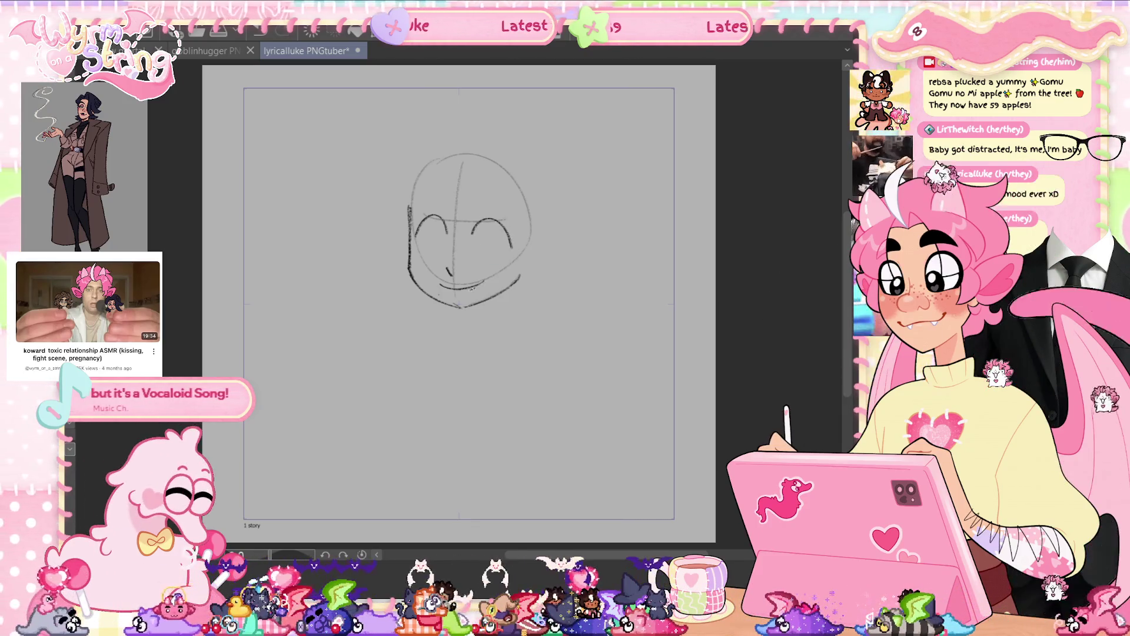
pyautogui.moveTo(438, 284)
pyautogui.mouseDown()
pyautogui.moveTo(485, 281)
pyautogui.moveTo(454, 297)
pyautogui.moveTo(483, 255)
pyautogui.moveTo(498, 277)
pyautogui.mouseUp()
pyautogui.click(380, 323)
pyautogui.click(436, 321)
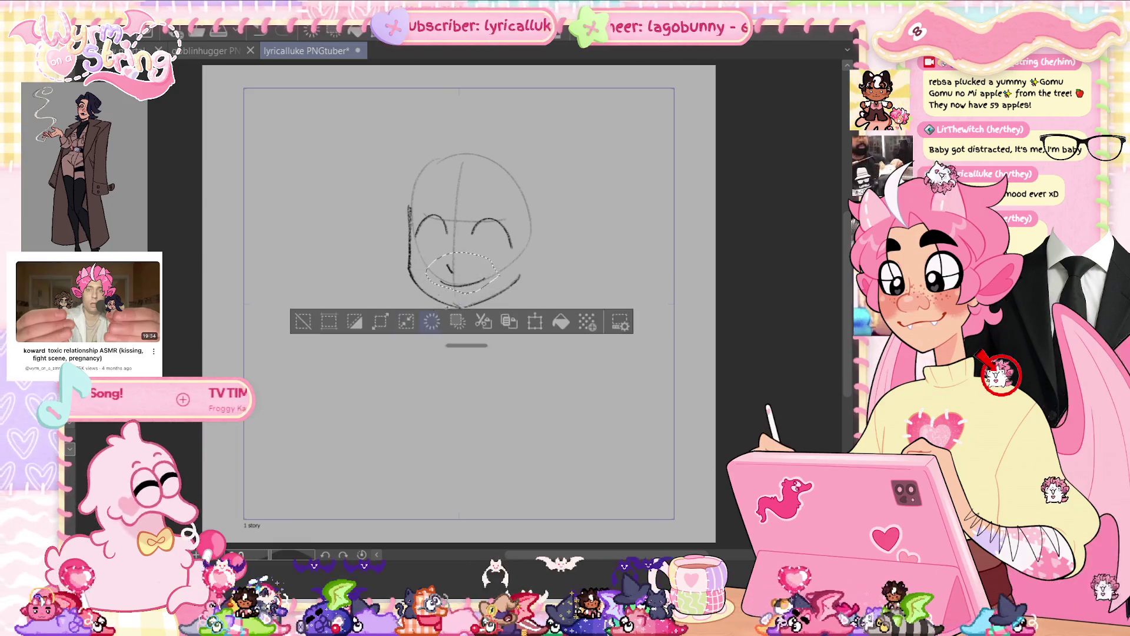
pyautogui.hotkey('ctrl', 'd')
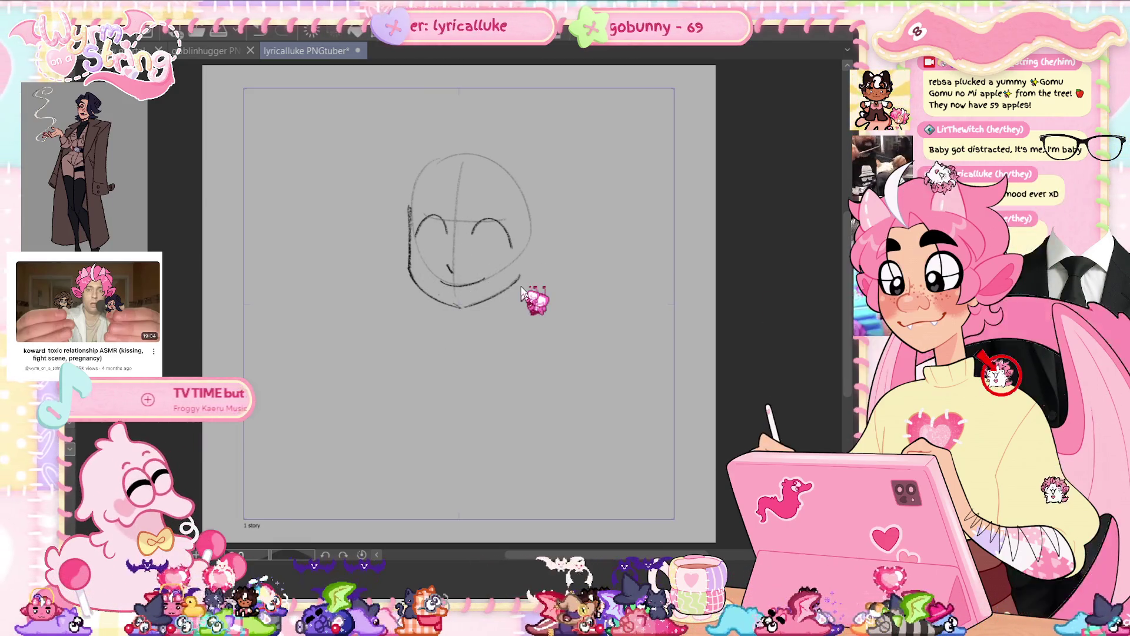
# - Save the sketch, remove a stray stroke near the chin and draw a smiling mouth
pyautogui.hotkey('ctrl', 's')
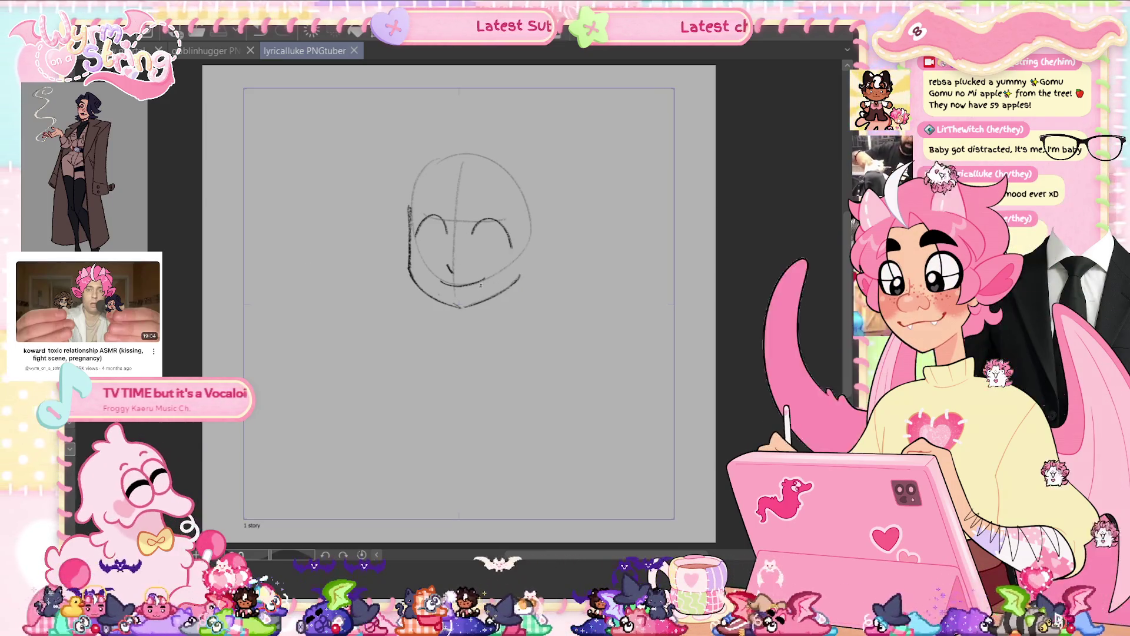
pyautogui.hotkey('ctrl', 'z')
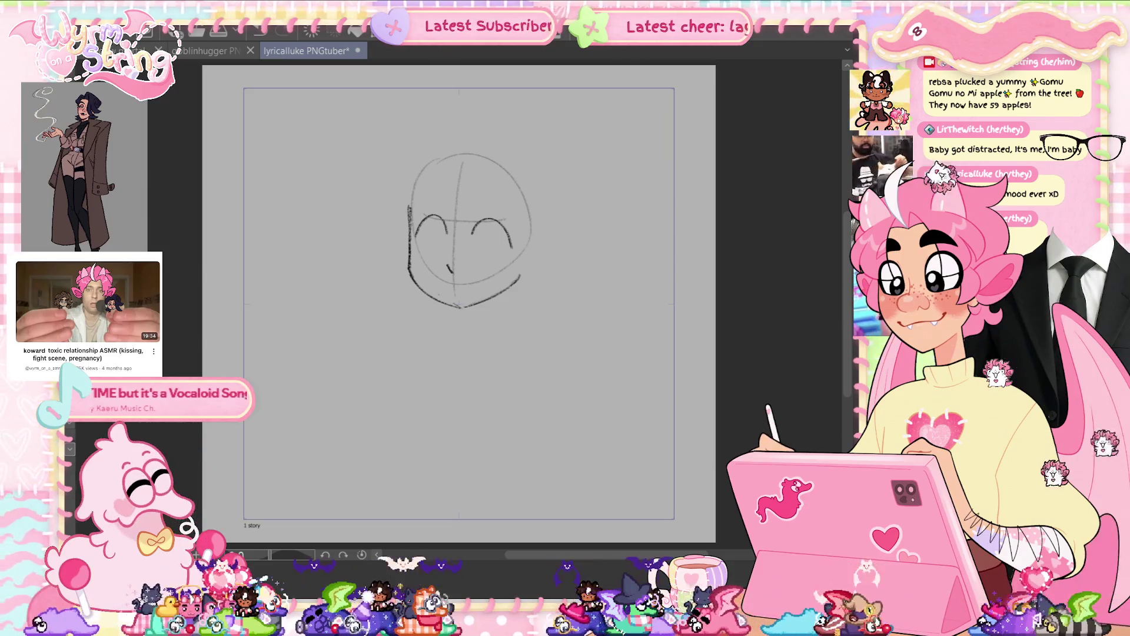
pyautogui.moveTo(443, 284); pyautogui.dragTo(475, 283)
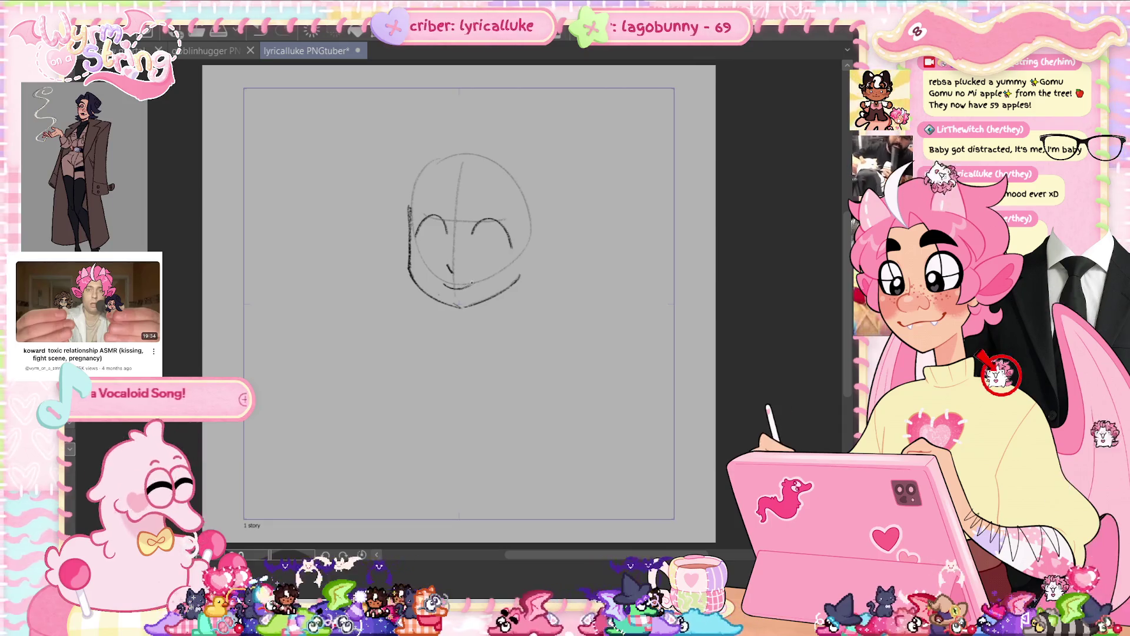
# - Trace over the smile twice to darken it and save the sketch
pyautogui.moveTo(456, 288); pyautogui.dragTo(474, 282)
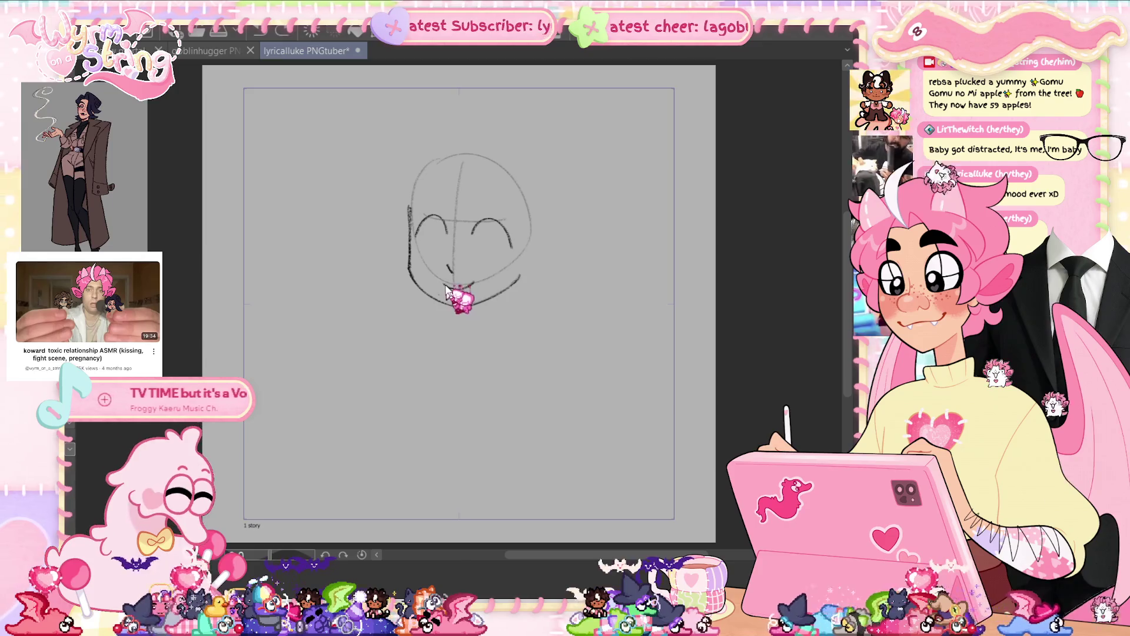
pyautogui.moveTo(443, 284); pyautogui.dragTo(471, 286)
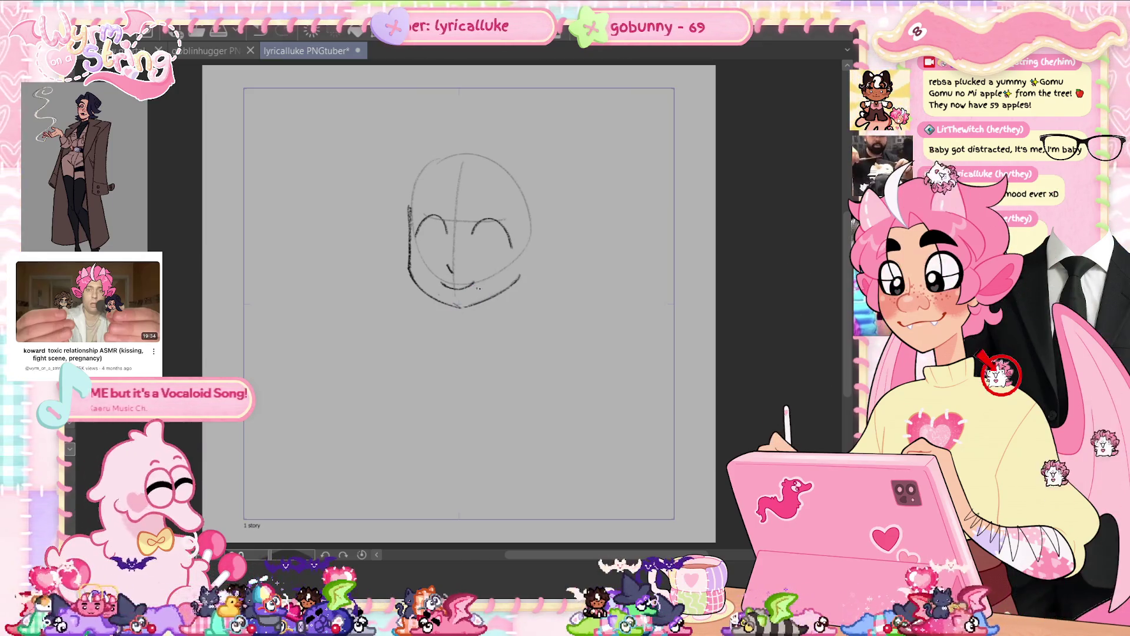
pyautogui.hotkey('ctrl', 's')
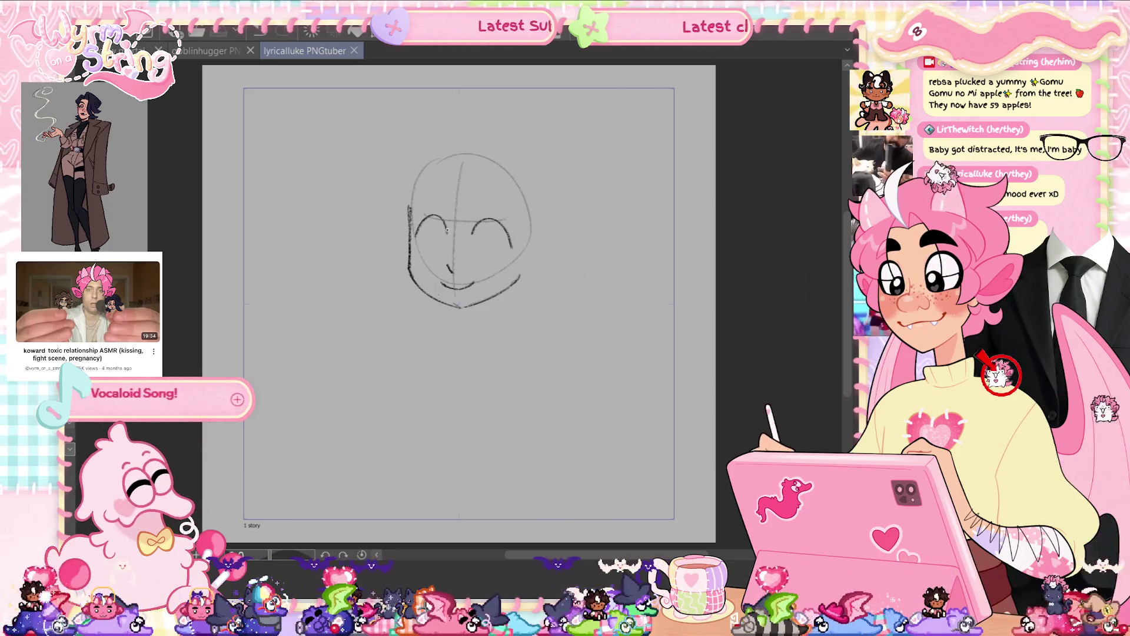
# - Draw oval eyes on the left and right sides of the face, redoing the first attempt
pyautogui.moveTo(441, 228)
pyautogui.mouseDown()
pyautogui.moveTo(439, 253)
pyautogui.moveTo(443, 234)
pyautogui.mouseUp()
pyautogui.hotkey('ctrl', 'z')
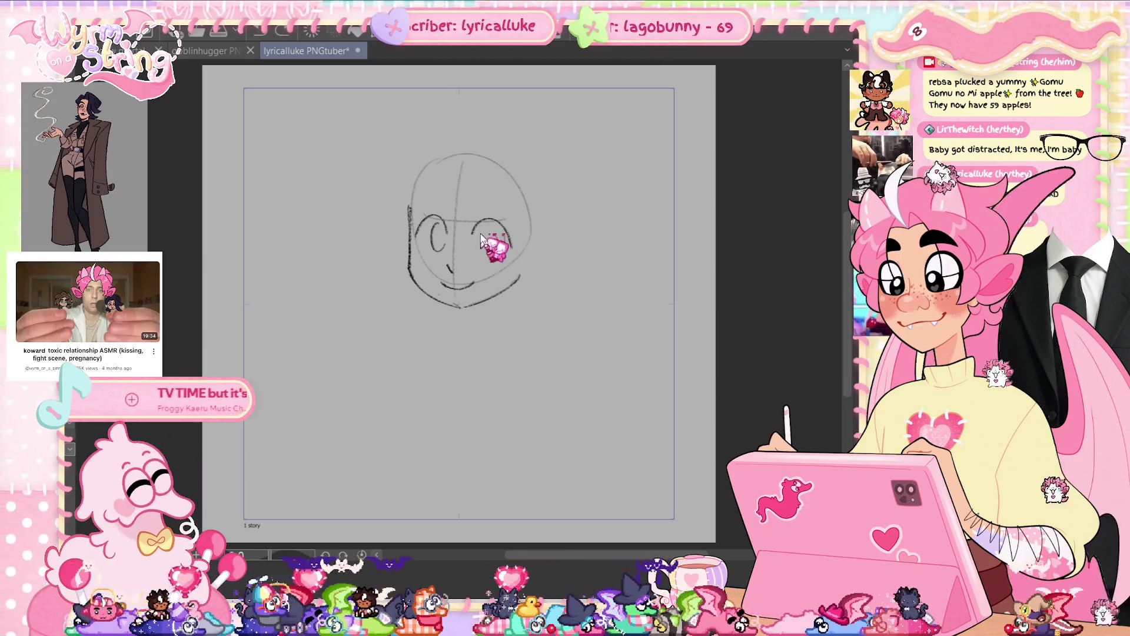
pyautogui.hotkey('ctrl', 'z')
pyautogui.moveTo(478, 227)
pyautogui.mouseDown()
pyautogui.moveTo(493, 240)
pyautogui.moveTo(481, 225)
pyautogui.moveTo(435, 230)
pyautogui.moveTo(443, 226)
pyautogui.mouseUp()
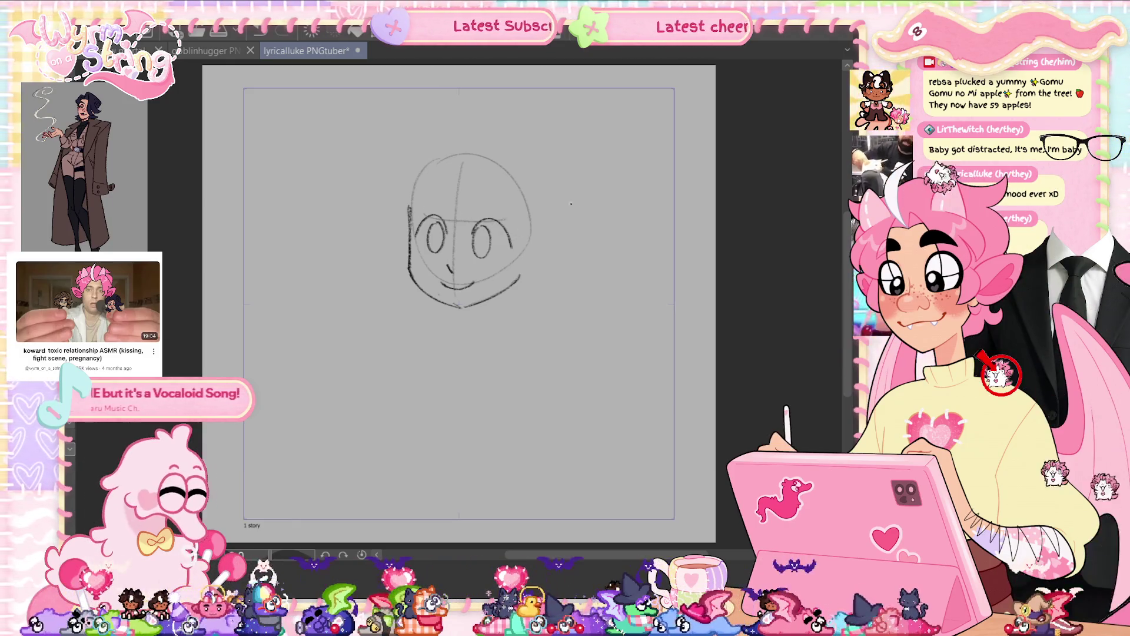
# - Check proportions with a mirrored view, transform the lassoed jaw area, then close the right eye's outline
pyautogui.press('h')
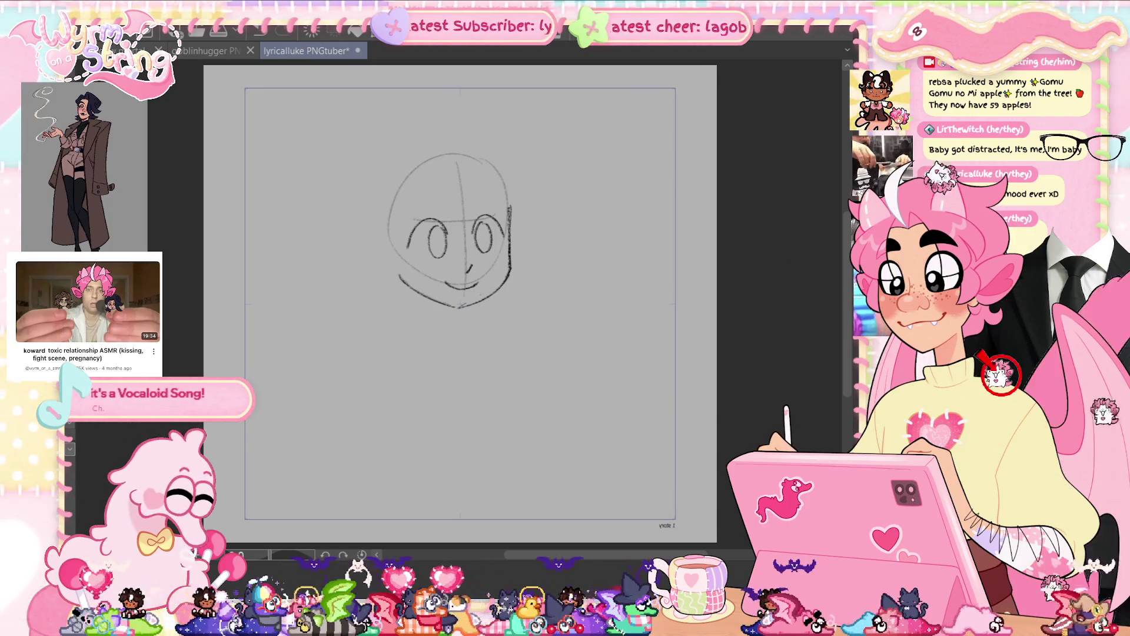
pyautogui.press('h')
pyautogui.moveTo(547, 256)
pyautogui.mouseDown()
pyautogui.moveTo(459, 303)
pyautogui.moveTo(579, 253)
pyautogui.moveTo(574, 226)
pyautogui.mouseUp()
pyautogui.hotkey('ctrl', 't')
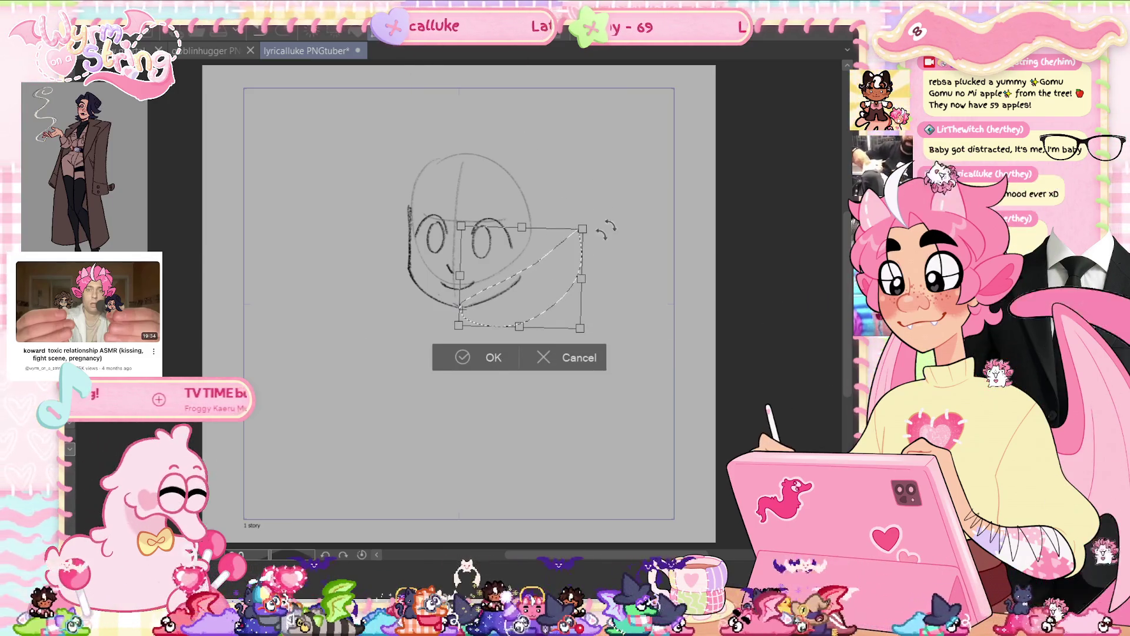
pyautogui.click(468, 356)
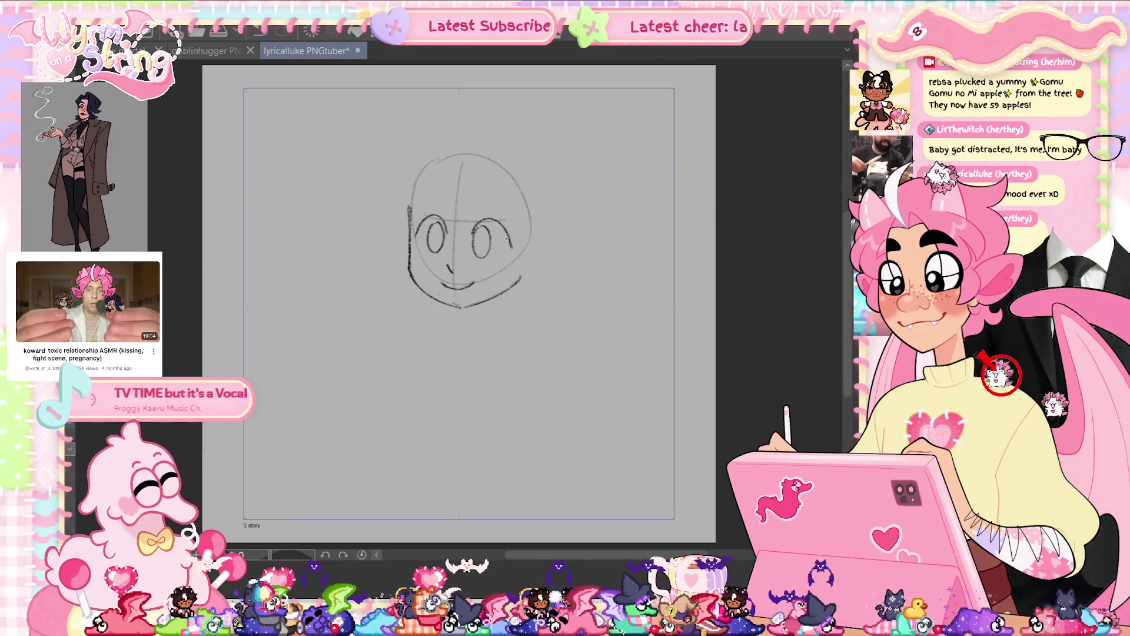
pyautogui.moveTo(509, 240); pyautogui.dragTo(506, 251)
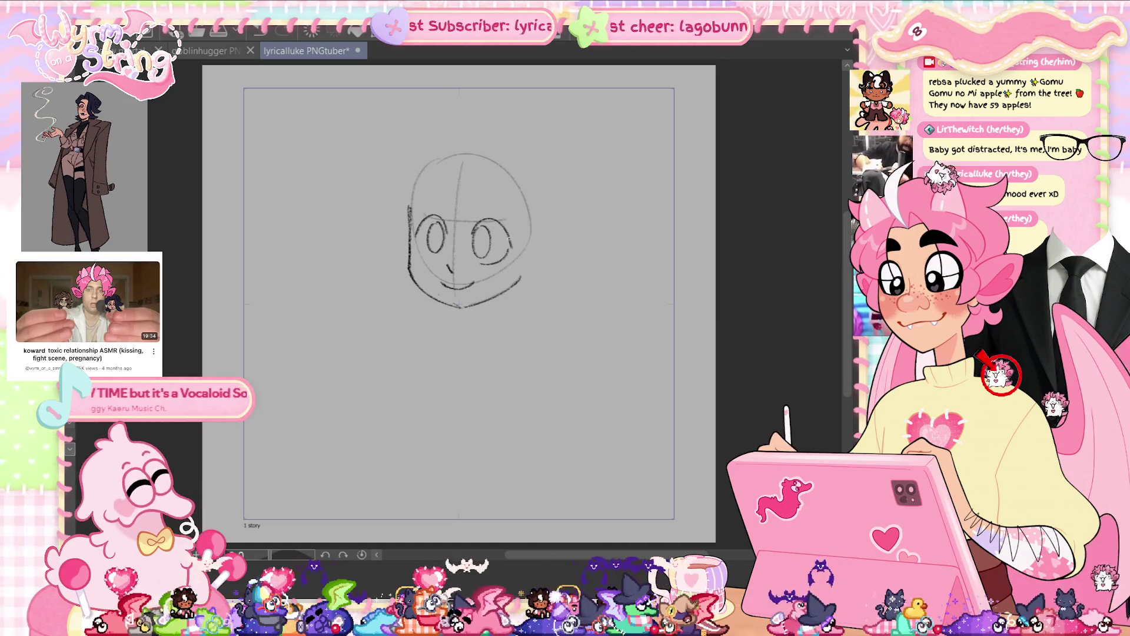
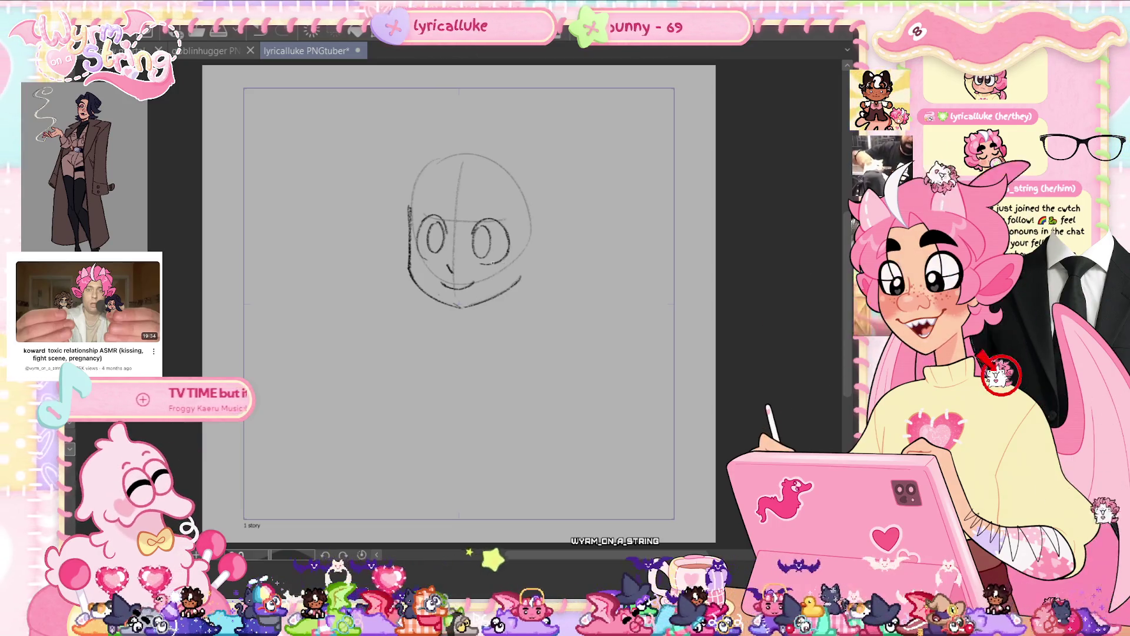
# - Draw arching eyebrows over both eyes, darken the left one, save, and lasso the right eyebrow to transform it
pyautogui.hotkey('ctrl', 's')
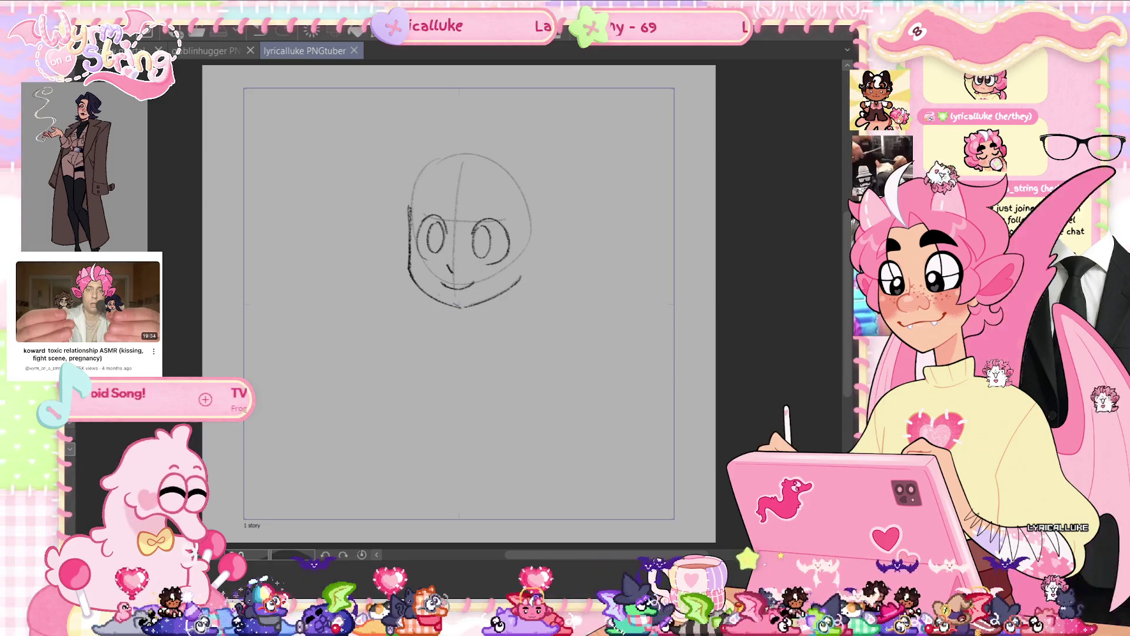
pyautogui.click(450, 196)
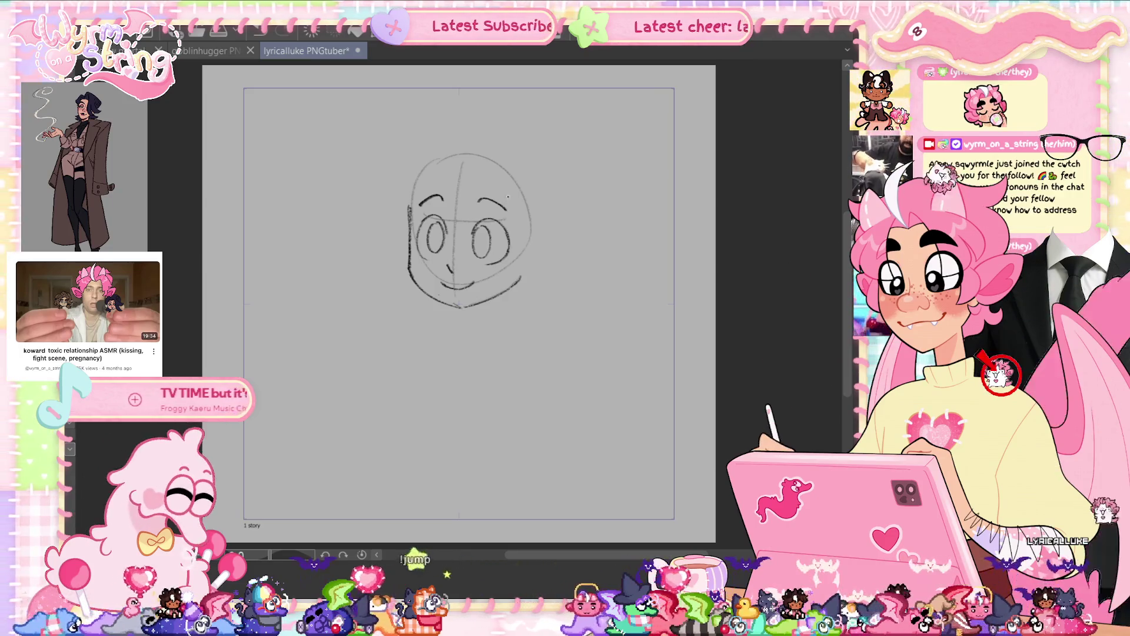
pyautogui.hotkey('ctrl', 'z')
pyautogui.hotkey('ctrl', 'z')
pyautogui.moveTo(478, 202); pyautogui.dragTo(501, 204)
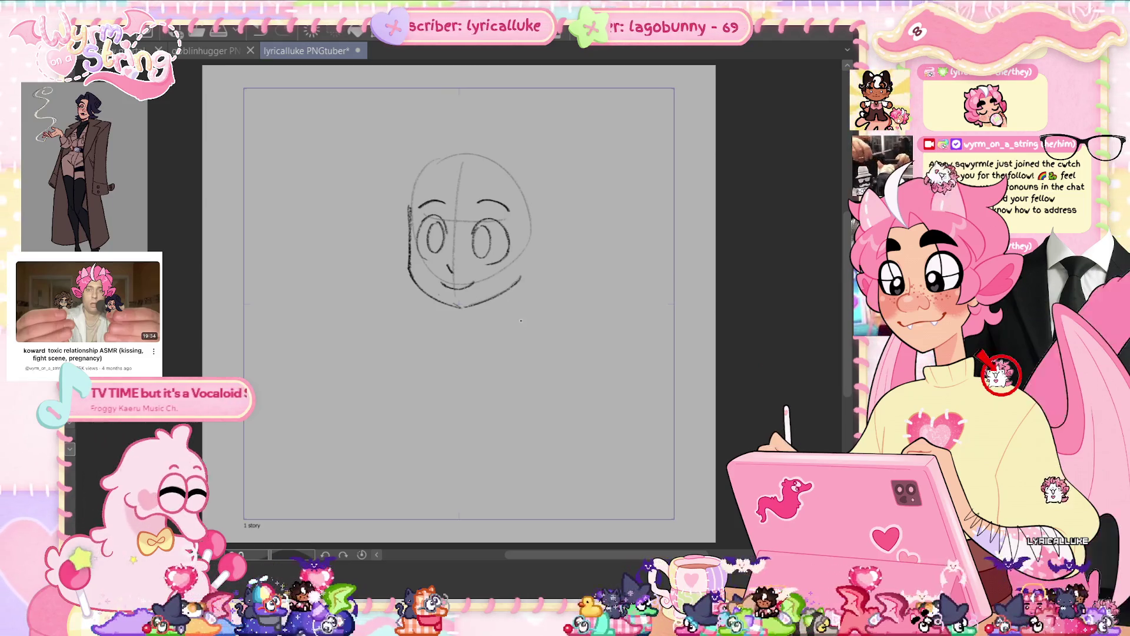
pyautogui.hotkey('ctrl', 'z')
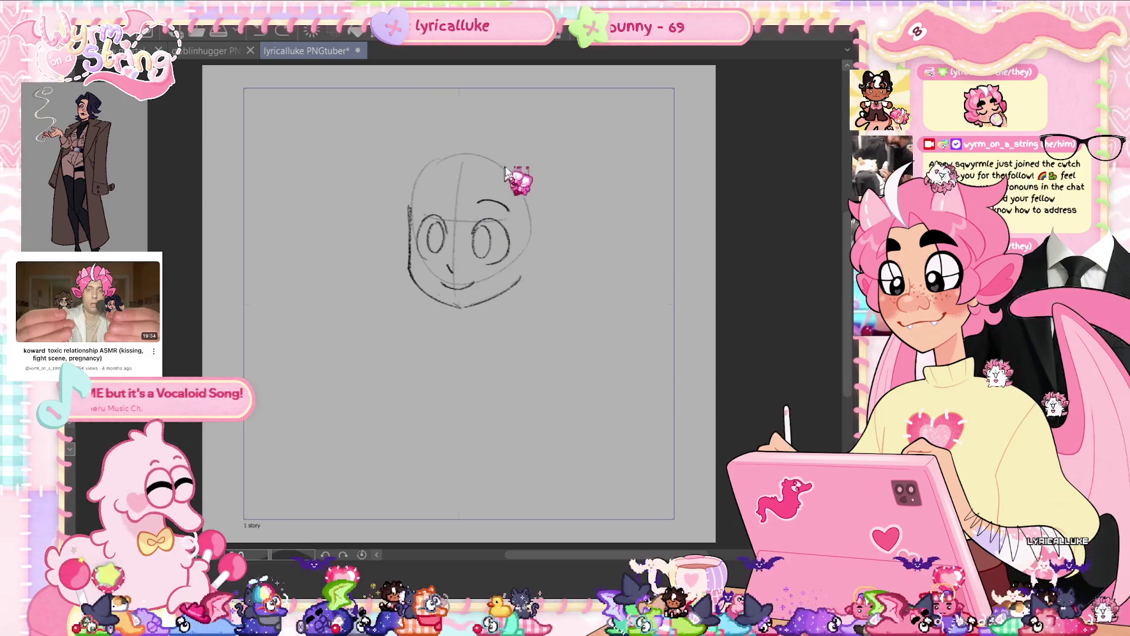
pyautogui.hotkey('ctrl', 'z')
pyautogui.moveTo(420, 203); pyautogui.dragTo(508, 206)
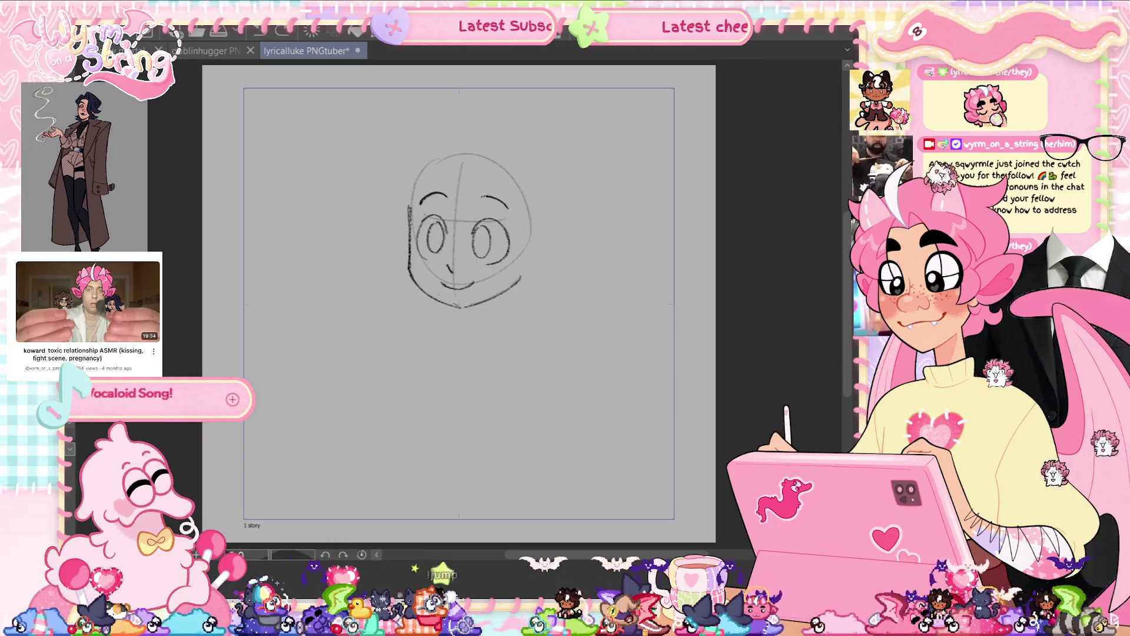
pyautogui.moveTo(420, 203); pyautogui.dragTo(446, 197)
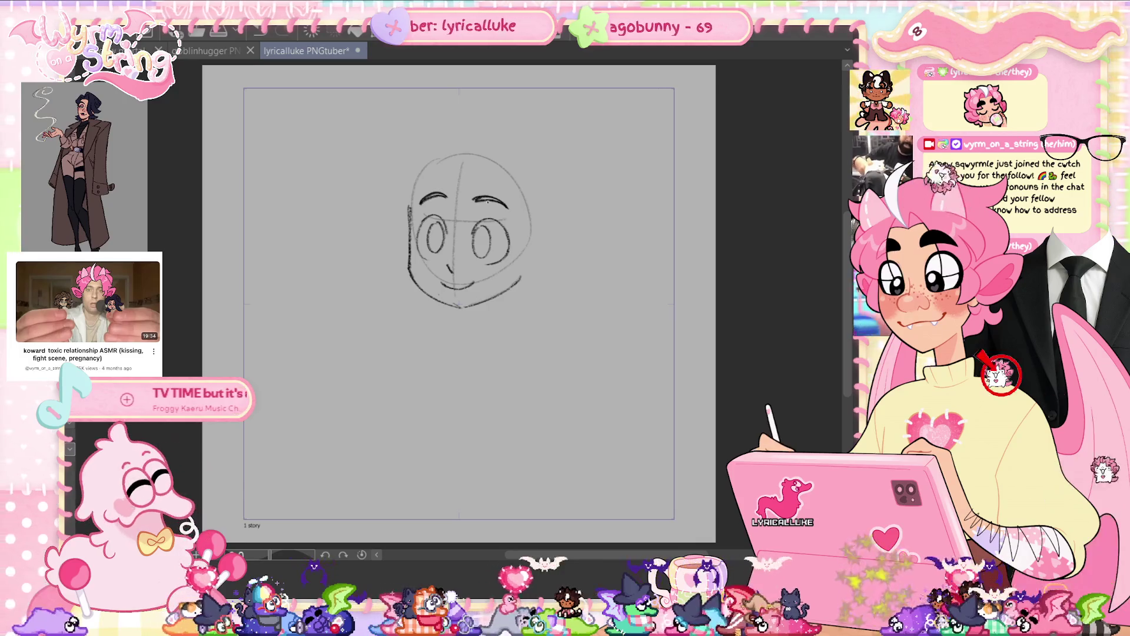
pyautogui.hotkey('ctrl', 's')
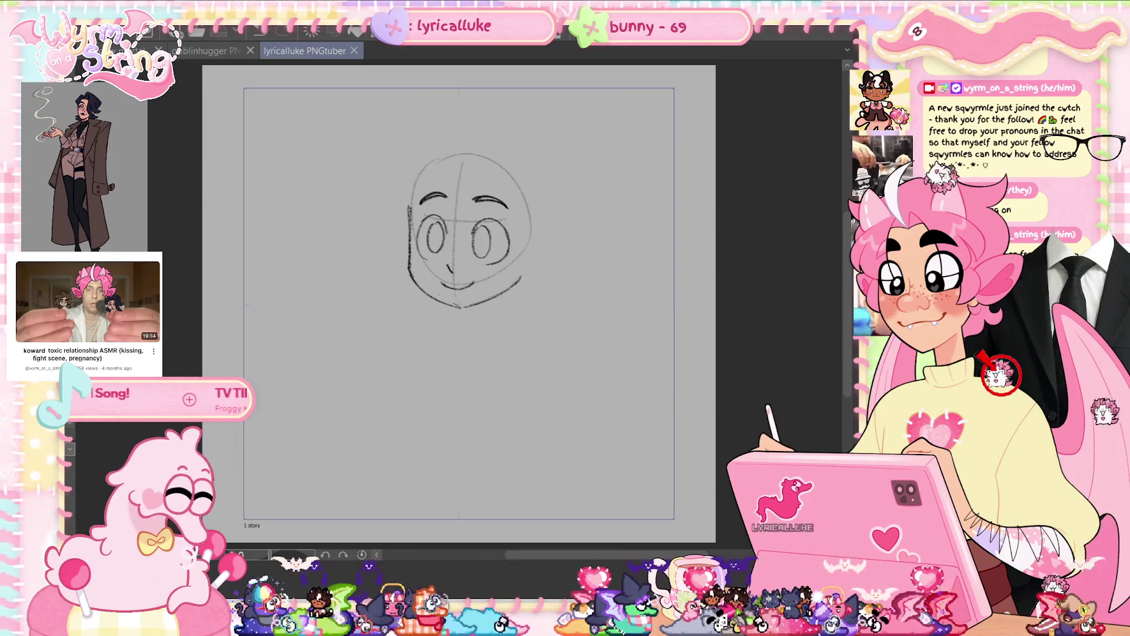
pyautogui.moveTo(505, 189)
pyautogui.mouseDown()
pyautogui.moveTo(500, 215)
pyautogui.moveTo(456, 188)
pyautogui.moveTo(516, 202)
pyautogui.mouseUp()
pyautogui.hotkey('ctrl', 't')
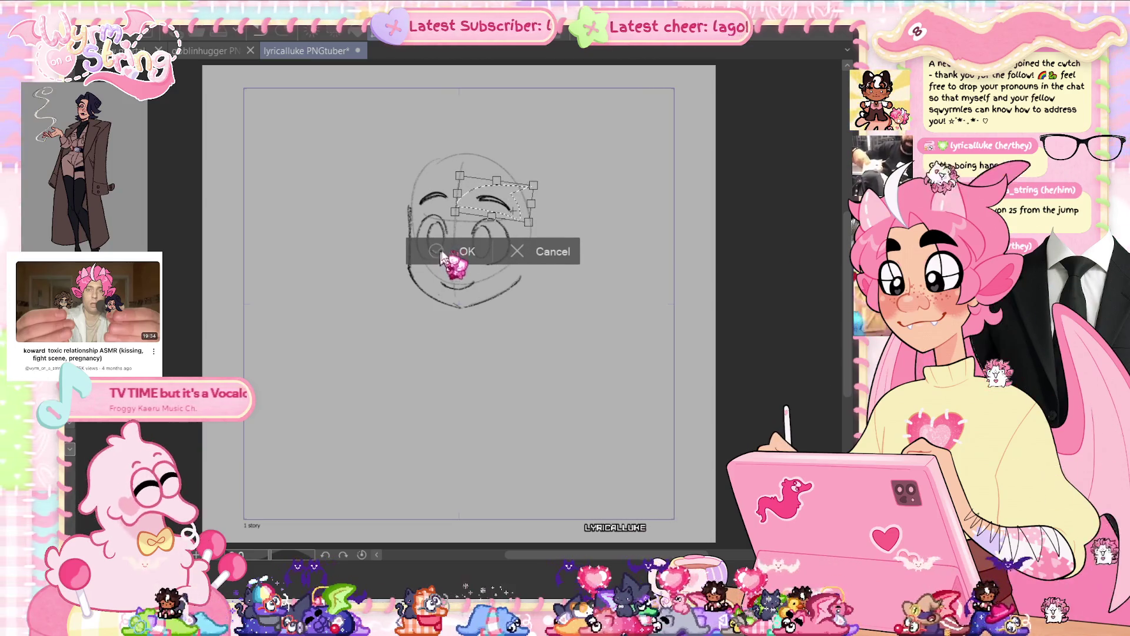
# - Confirm the right eyebrow adjustment, save, and check the face in a mirrored view
pyautogui.click(459, 251)
pyautogui.hotkey('ctrl', 's')
pyautogui.press('h')
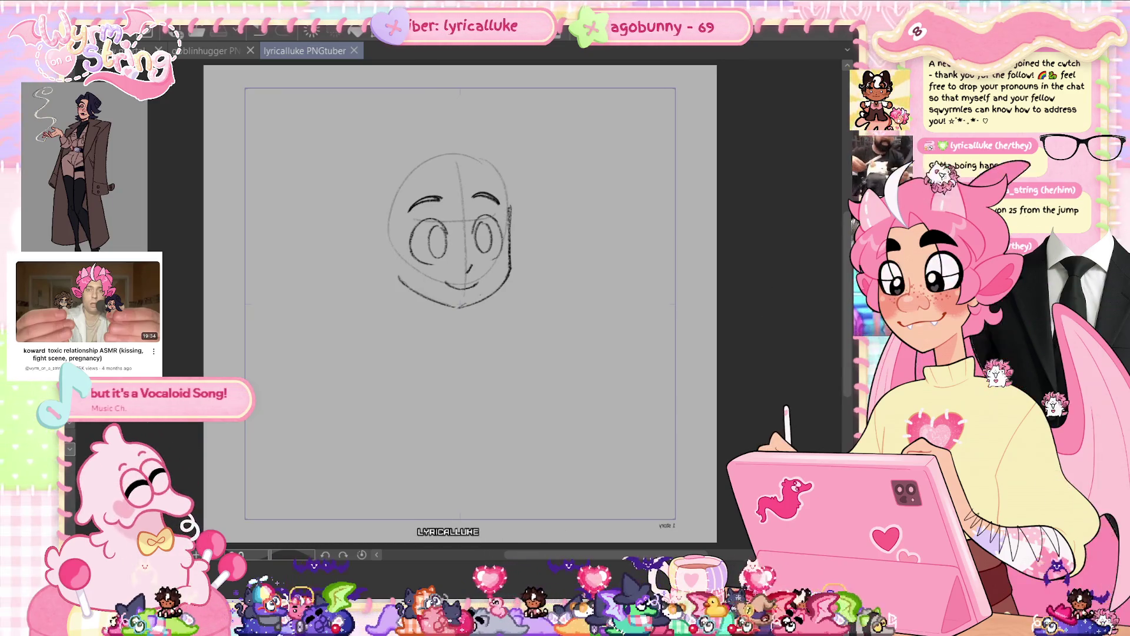
pyautogui.press('h')
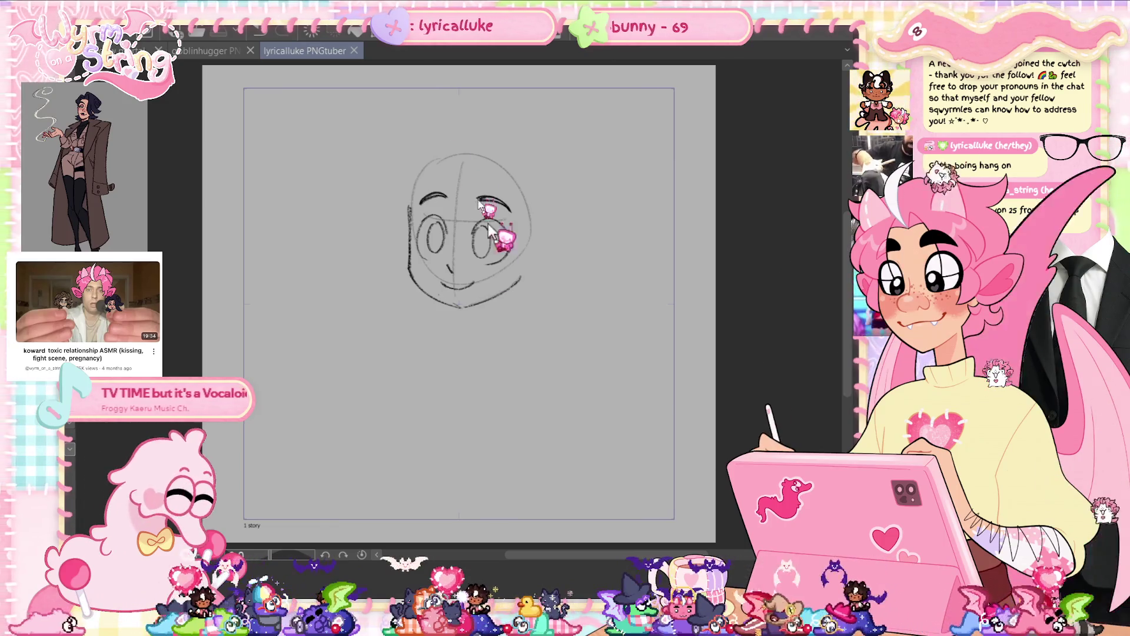
# - Enlarge the inked face by about a quarter, save, and hide the construction circle and guides
pyautogui.hotkey('ctrl', 't')
pyautogui.moveTo(406, 191); pyautogui.dragTo(387, 171)
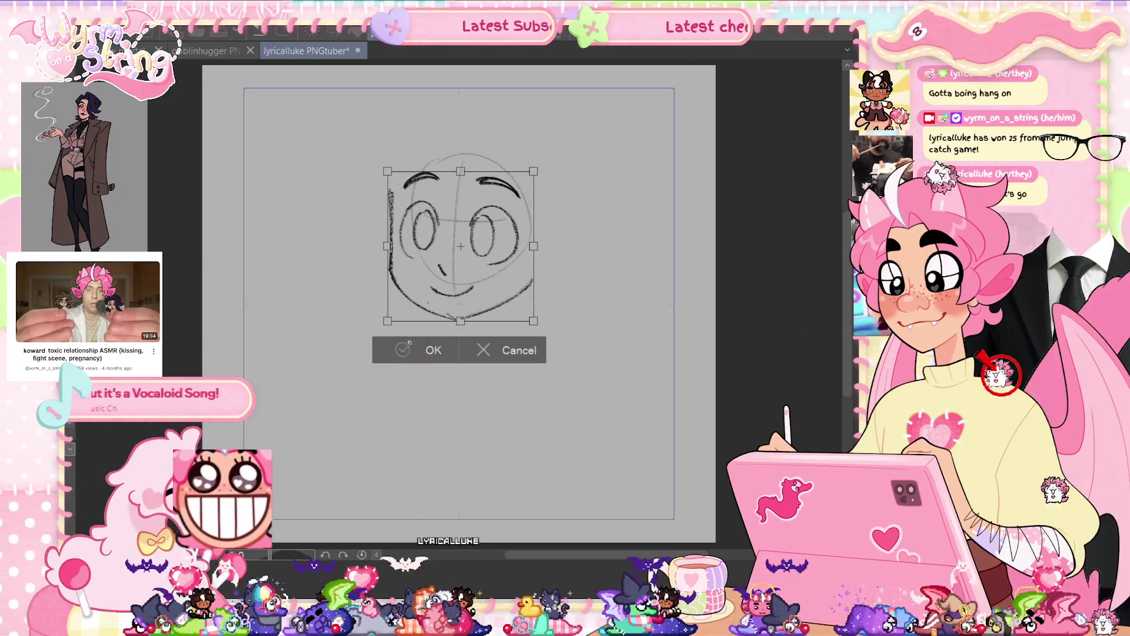
pyautogui.click(409, 347)
pyautogui.hotkey('ctrl', 's')
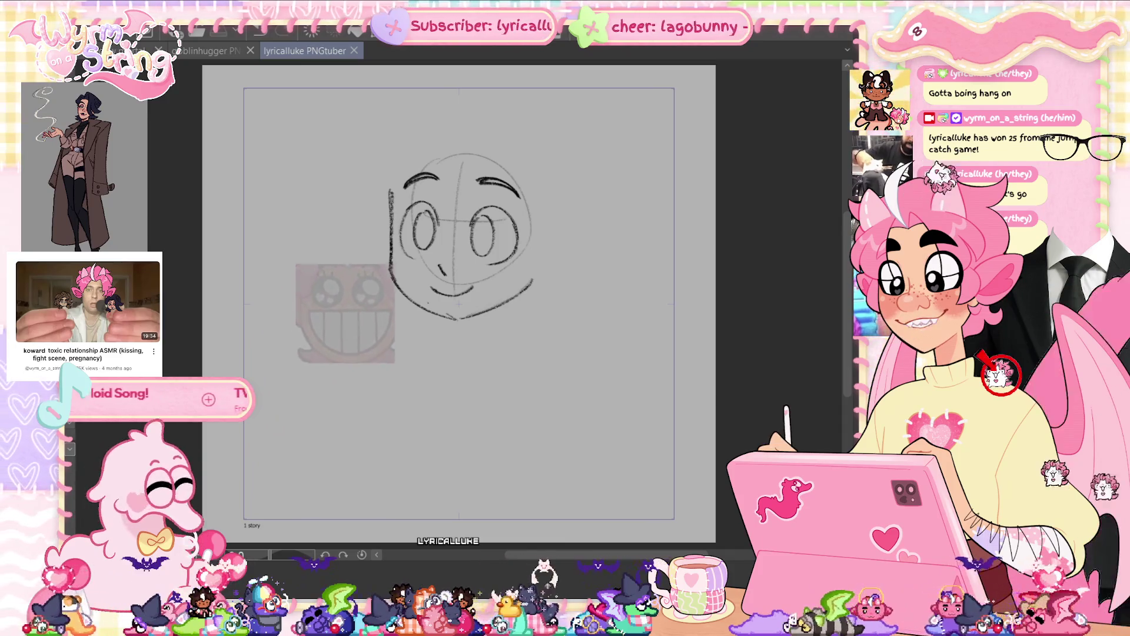
pyautogui.press('Delete')
# - Draw the top of the head and redraw its right side as a longer curve
pyautogui.moveTo(405, 153)
pyautogui.mouseDown()
pyautogui.moveTo(517, 128)
pyautogui.moveTo(551, 178)
pyautogui.mouseUp()
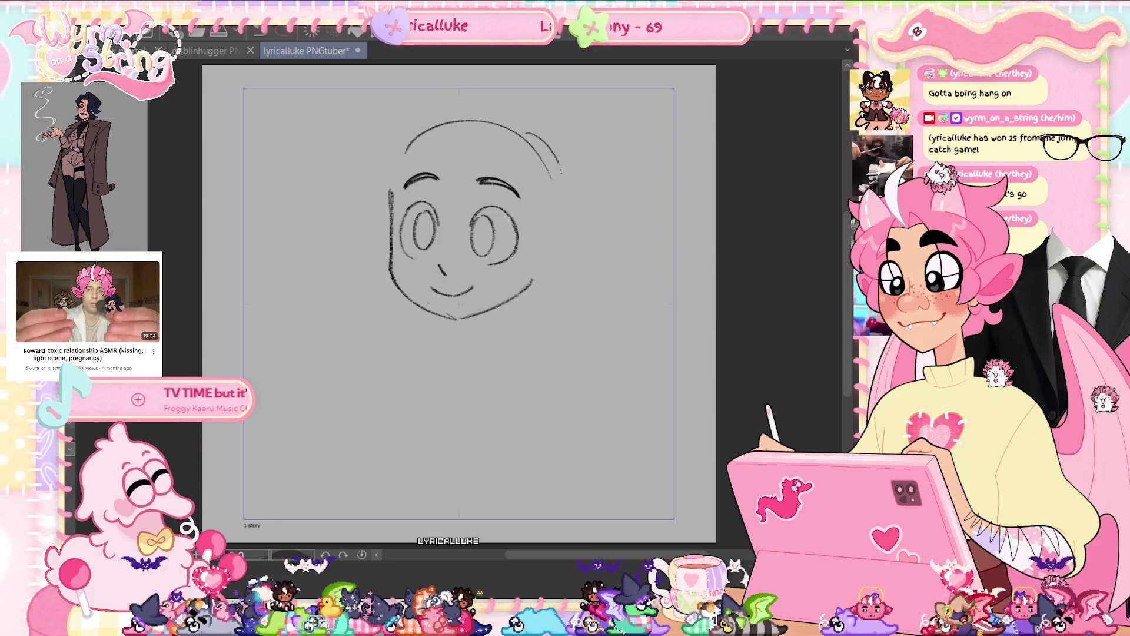
pyautogui.hotkey('ctrl', 'z')
pyautogui.moveTo(527, 134); pyautogui.dragTo(557, 237)
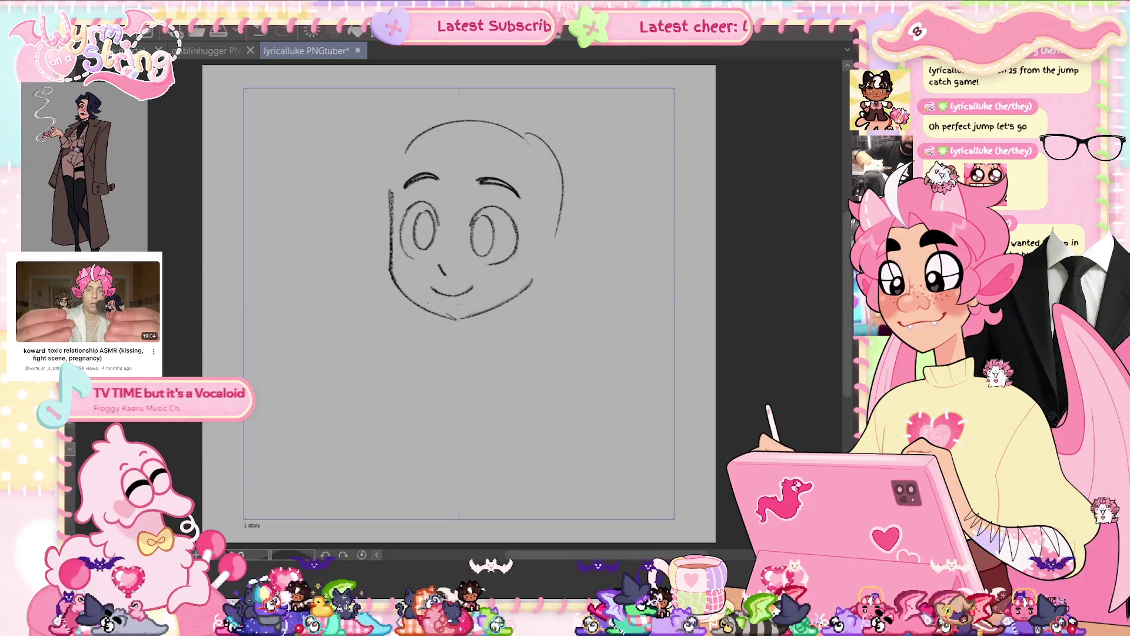
# - Nudge the head's right side, remove an extra inner stroke, save, and select the back of the head
pyautogui.moveTo(523, 127)
pyautogui.mouseDown()
pyautogui.moveTo(565, 274)
pyautogui.moveTo(585, 102)
pyautogui.mouseUp()
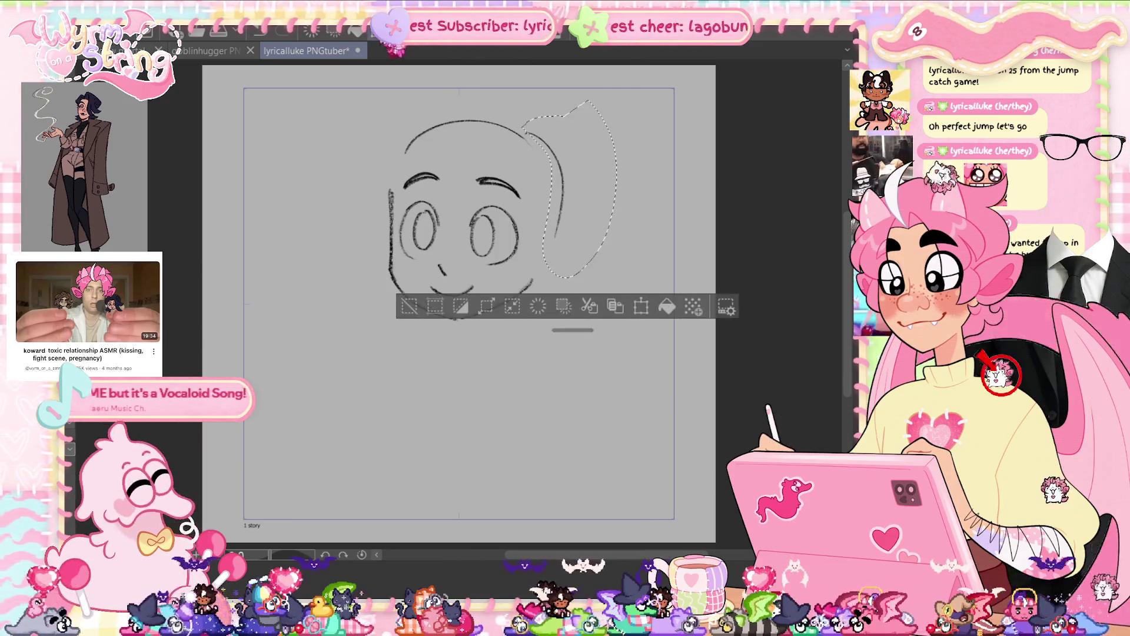
pyautogui.hotkey('ctrl', 't')
pyautogui.press('Return')
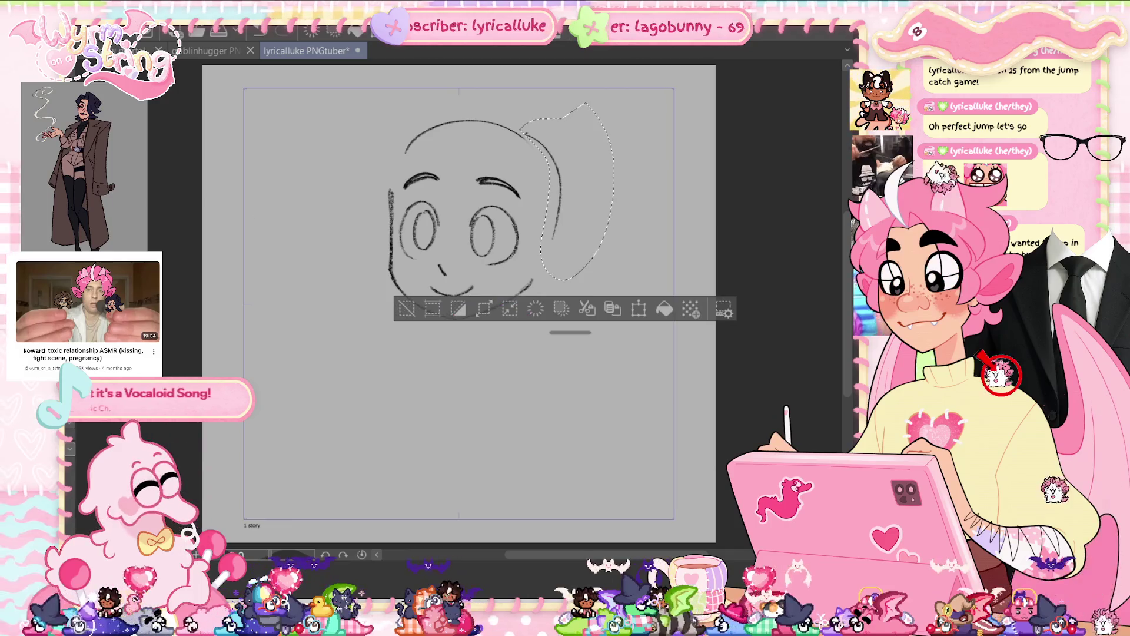
pyautogui.hotkey('ctrl', 'd')
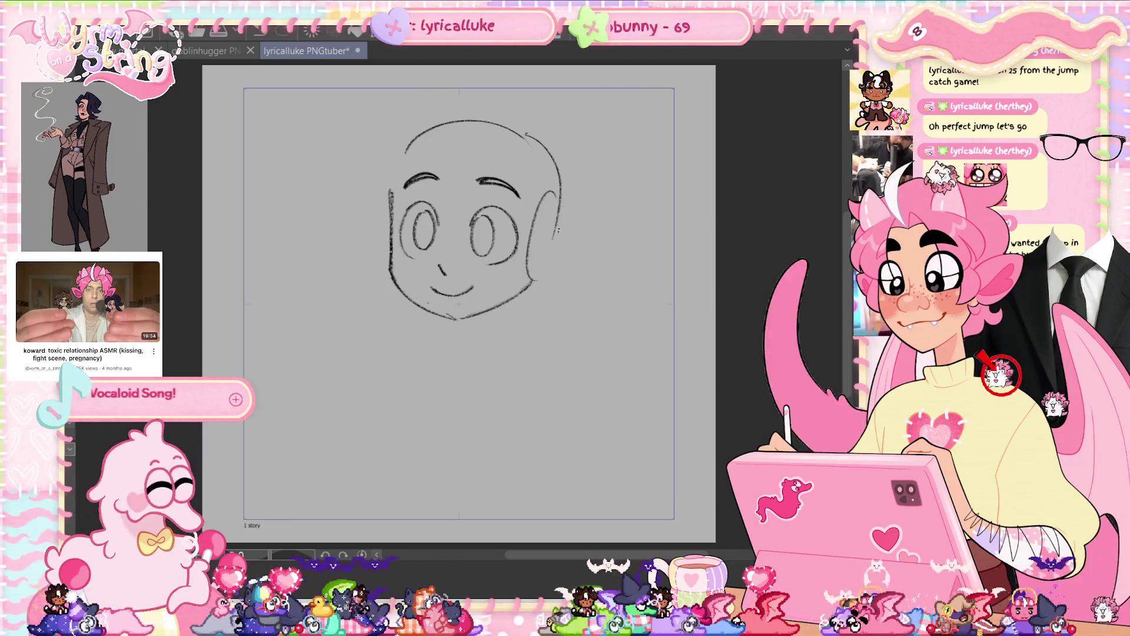
pyautogui.hotkey('ctrl', 'z')
pyautogui.hotkey('ctrl', 's')
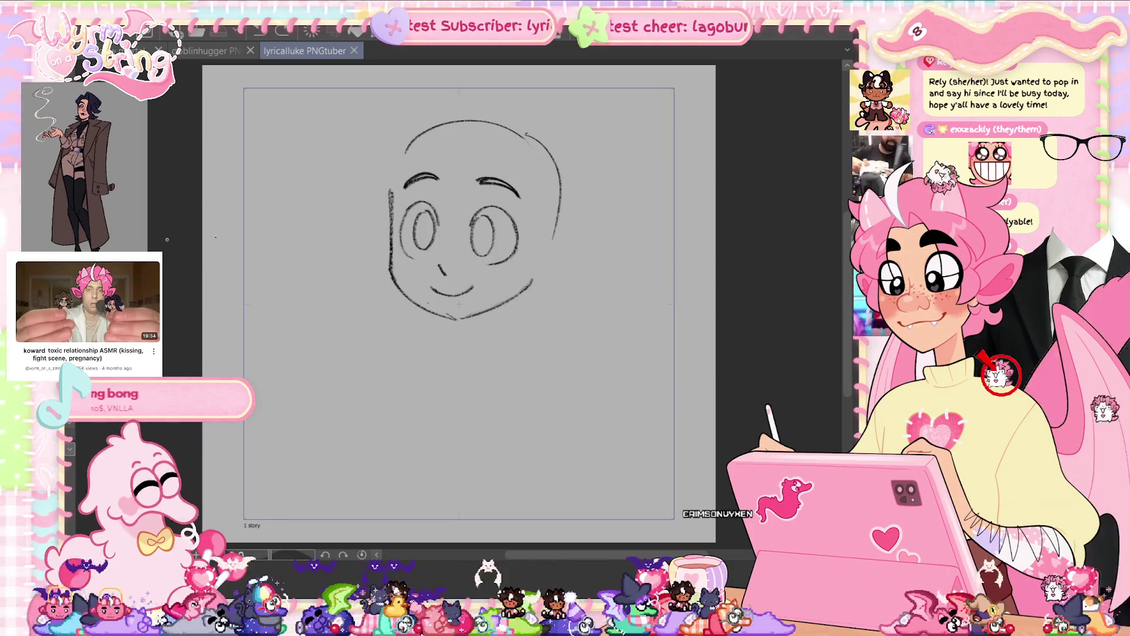
pyautogui.moveTo(554, 254)
pyautogui.mouseDown()
pyautogui.moveTo(537, 158)
pyautogui.moveTo(624, 118)
pyautogui.moveTo(665, 165)
pyautogui.mouseUp()
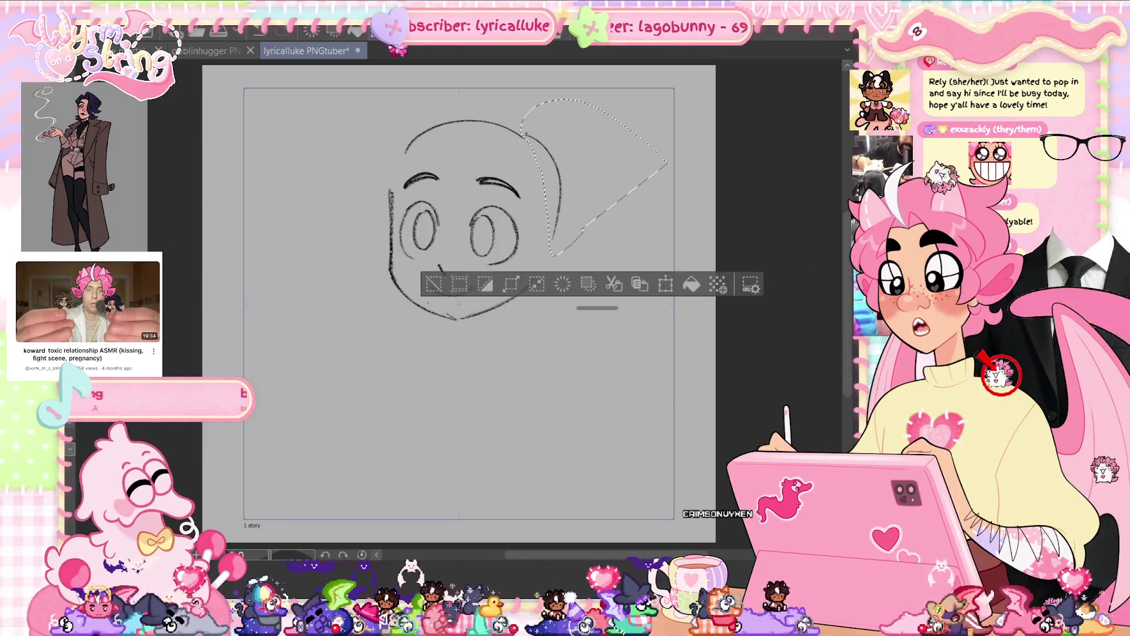
# - Confirm the adjusted back-of-head outline and save the sketch
pyautogui.hotkey('ctrl', 't')
pyautogui.click(537, 285)
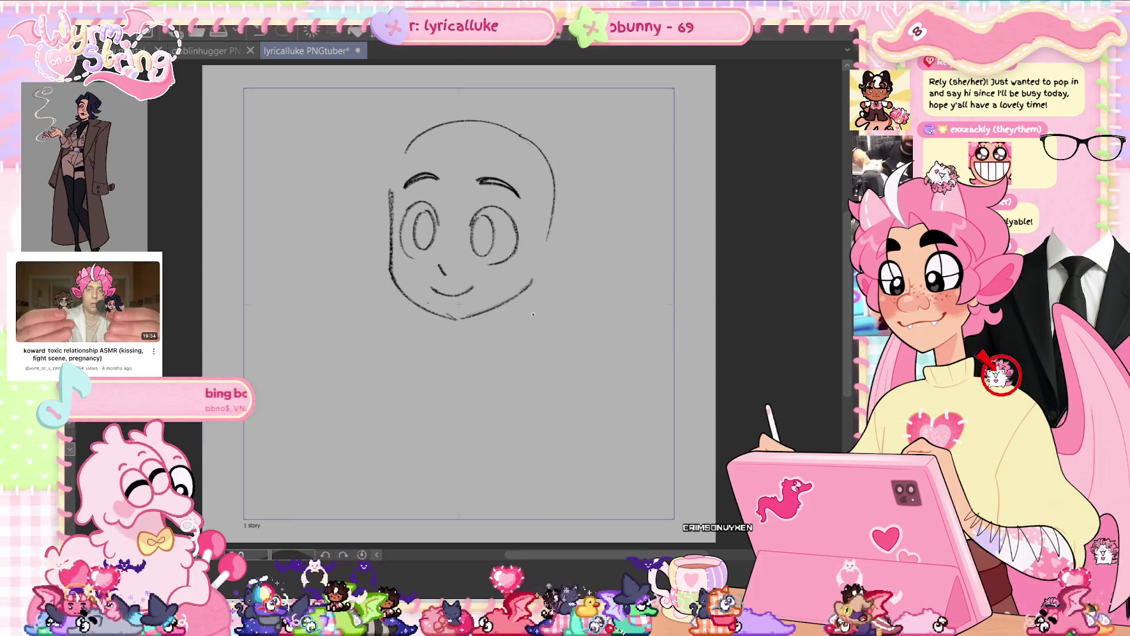
pyautogui.hotkey('ctrl', 's')
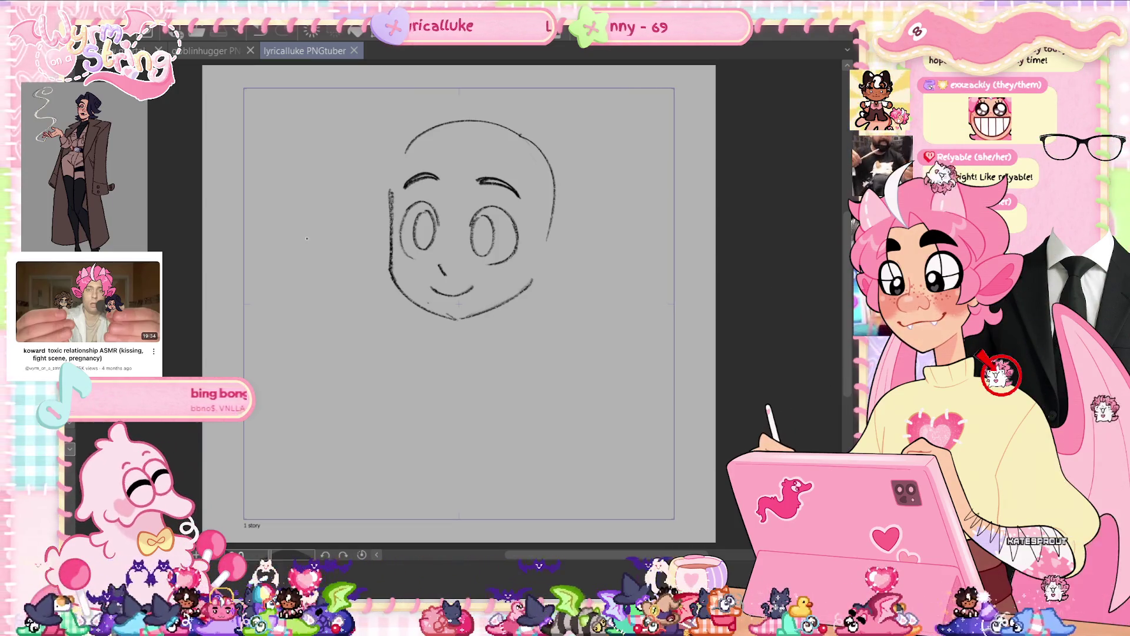
# - Draw the pointed ear on the head's right side, redrawing it once, and save
pyautogui.moveTo(529, 190); pyautogui.dragTo(533, 266)
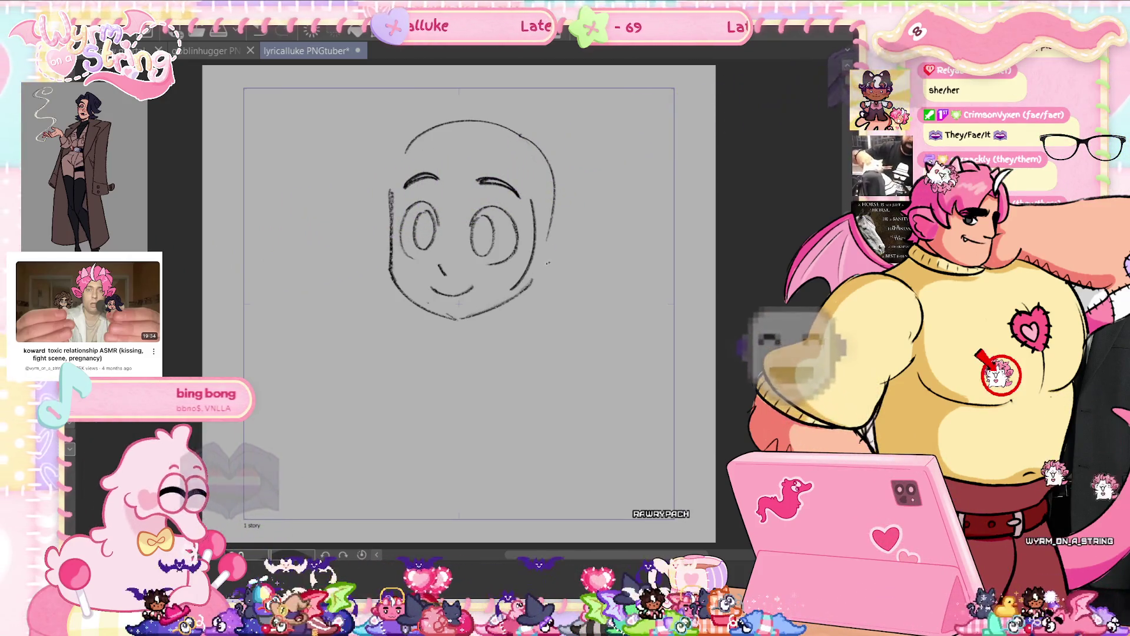
pyautogui.moveTo(562, 240); pyautogui.dragTo(512, 288)
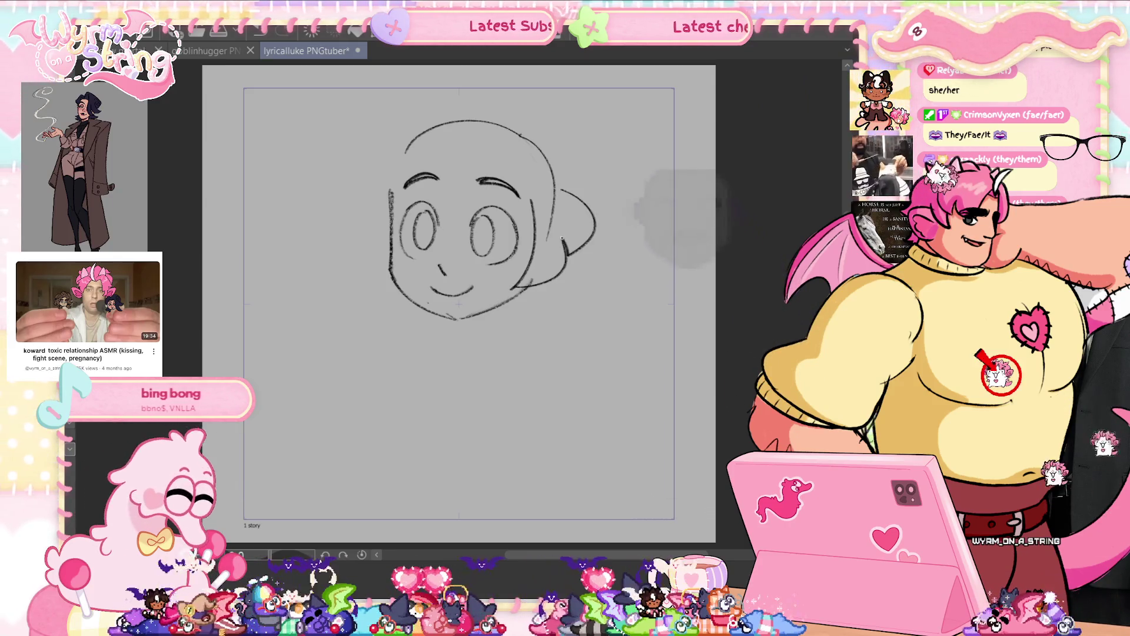
pyautogui.moveTo(555, 187); pyautogui.dragTo(570, 222)
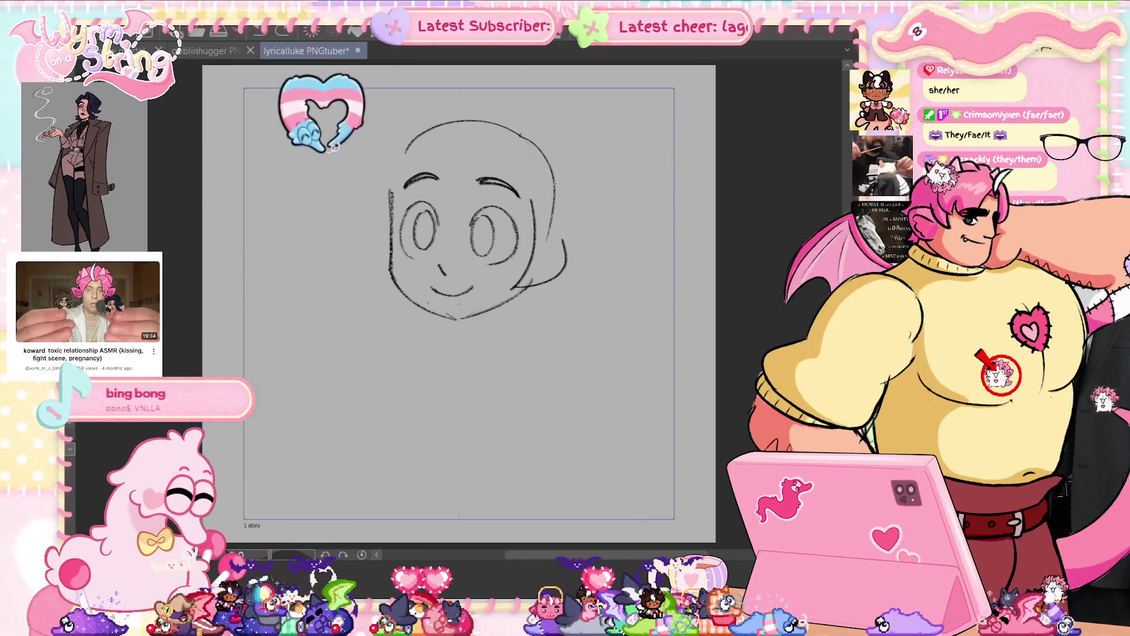
pyautogui.hotkey('ctrl', 'z')
pyautogui.moveTo(559, 195); pyautogui.dragTo(565, 242)
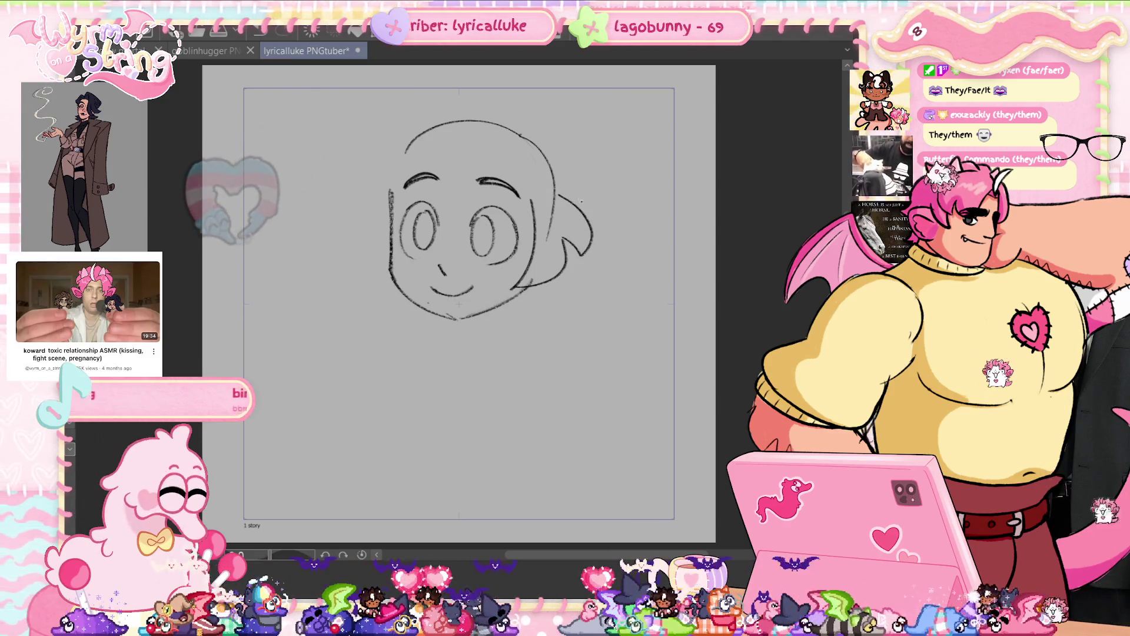
pyautogui.hotkey('ctrl', 's')
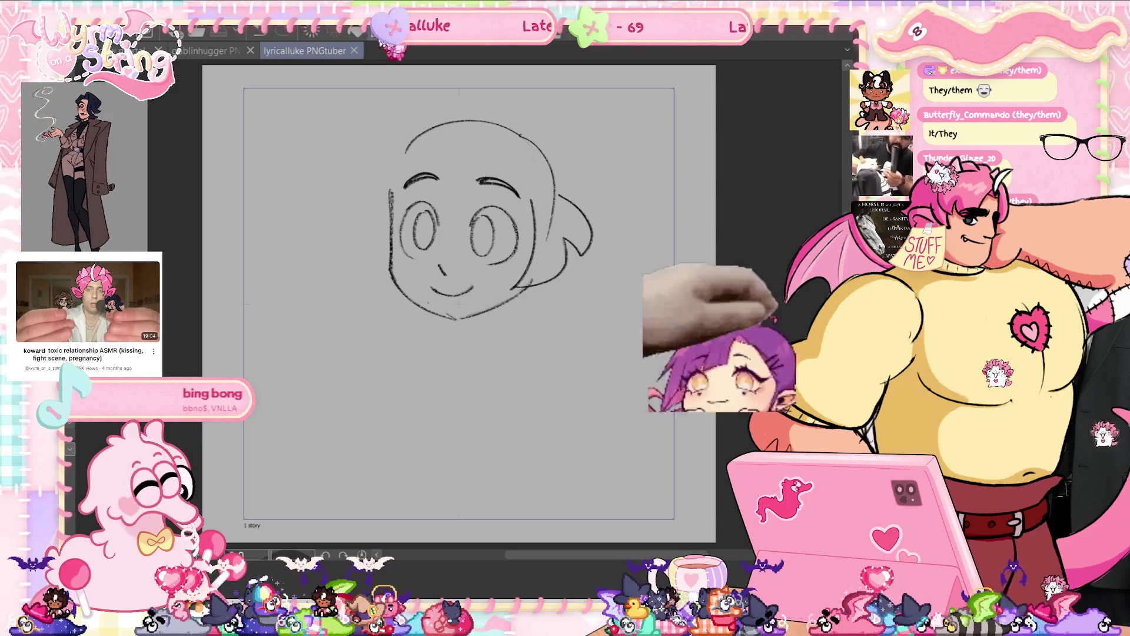
# - Shift the whole sketch slightly left and down on the canvas
pyautogui.hotkey('ctrl', 't')
pyautogui.moveTo(465, 235); pyautogui.dragTo(453, 244)
pyautogui.click(460, 358)
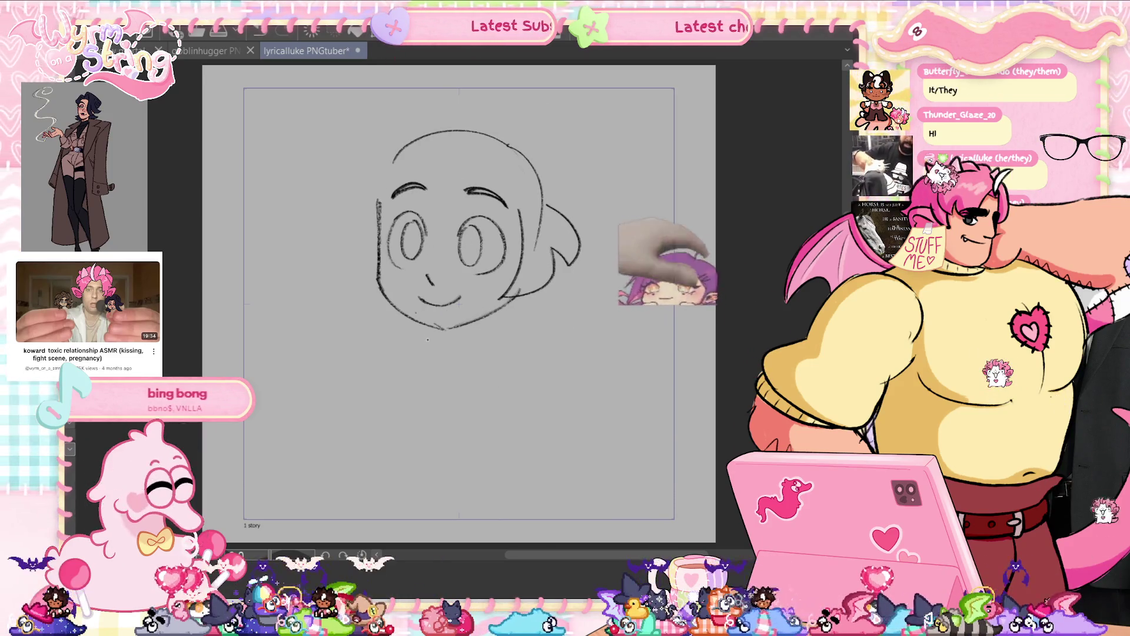
# - Draw the bangs over the forehead with an extra strand, discarding a stray curve, and save
pyautogui.moveTo(477, 158)
pyautogui.mouseDown()
pyautogui.moveTo(409, 194)
pyautogui.moveTo(508, 143)
pyautogui.mouseUp()
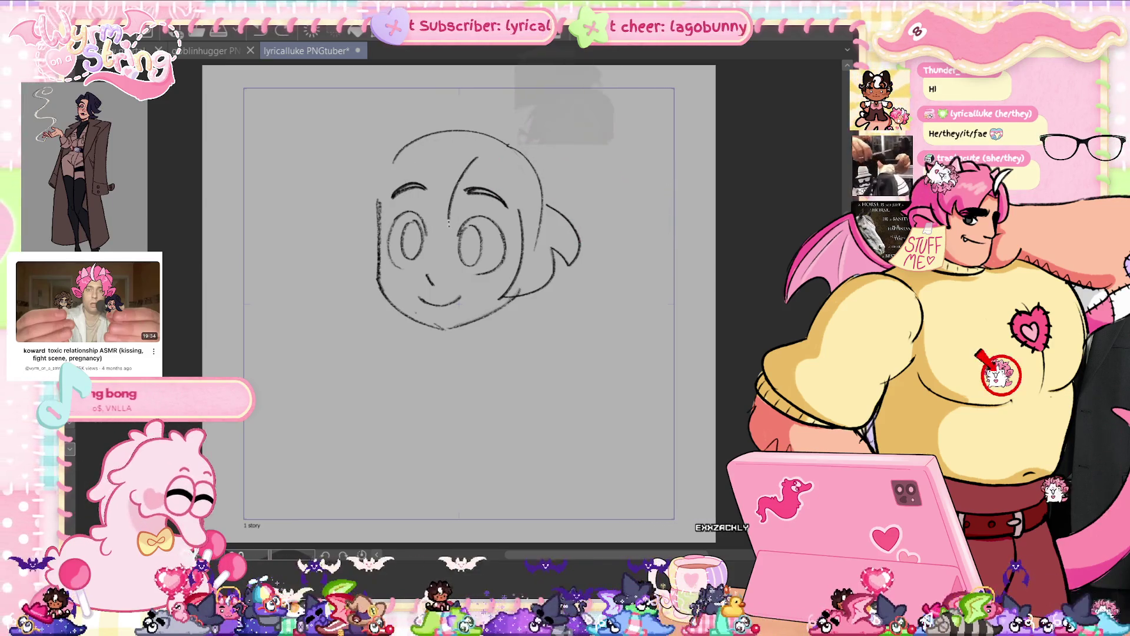
pyautogui.moveTo(450, 142); pyautogui.dragTo(406, 177)
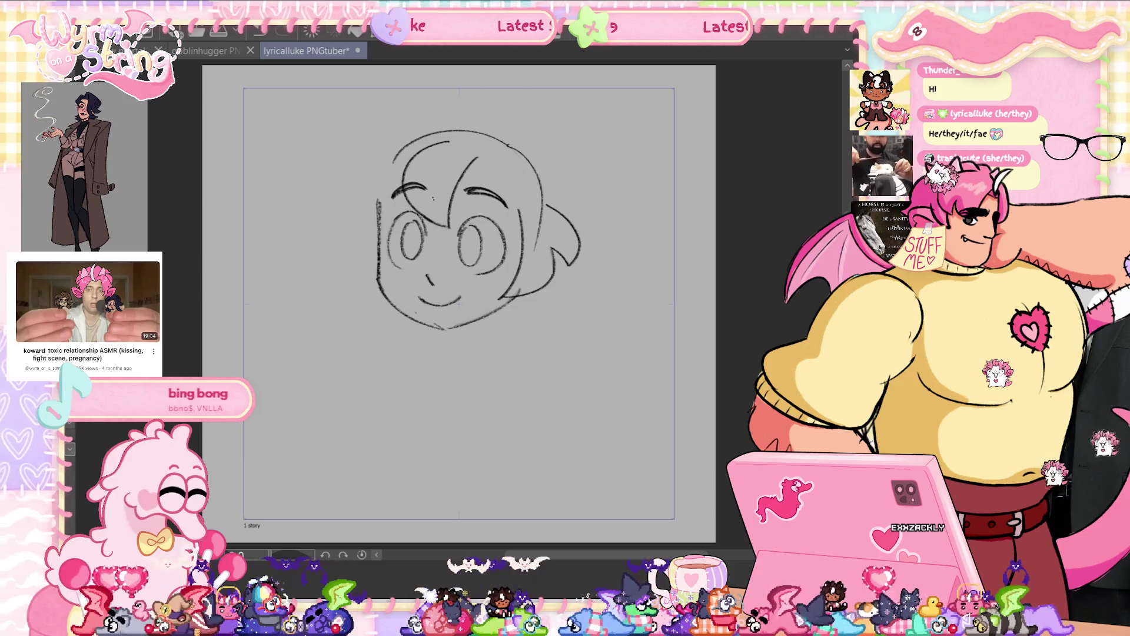
pyautogui.hotkey('ctrl', 's')
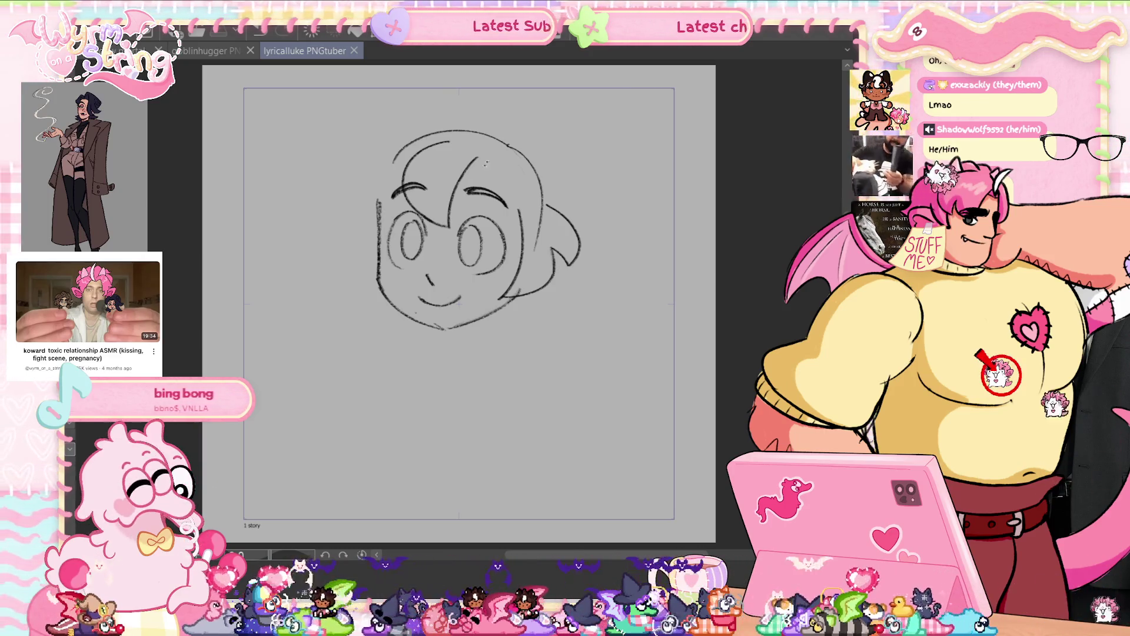
pyautogui.moveTo(476, 195); pyautogui.dragTo(533, 213)
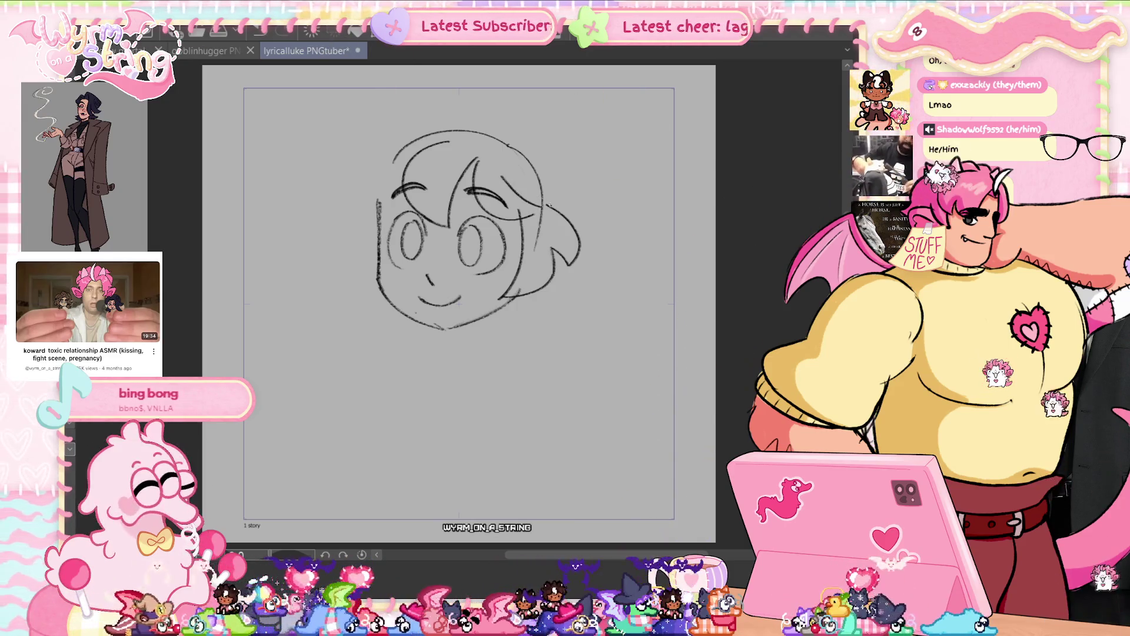
pyautogui.hotkey('ctrl', 'z')
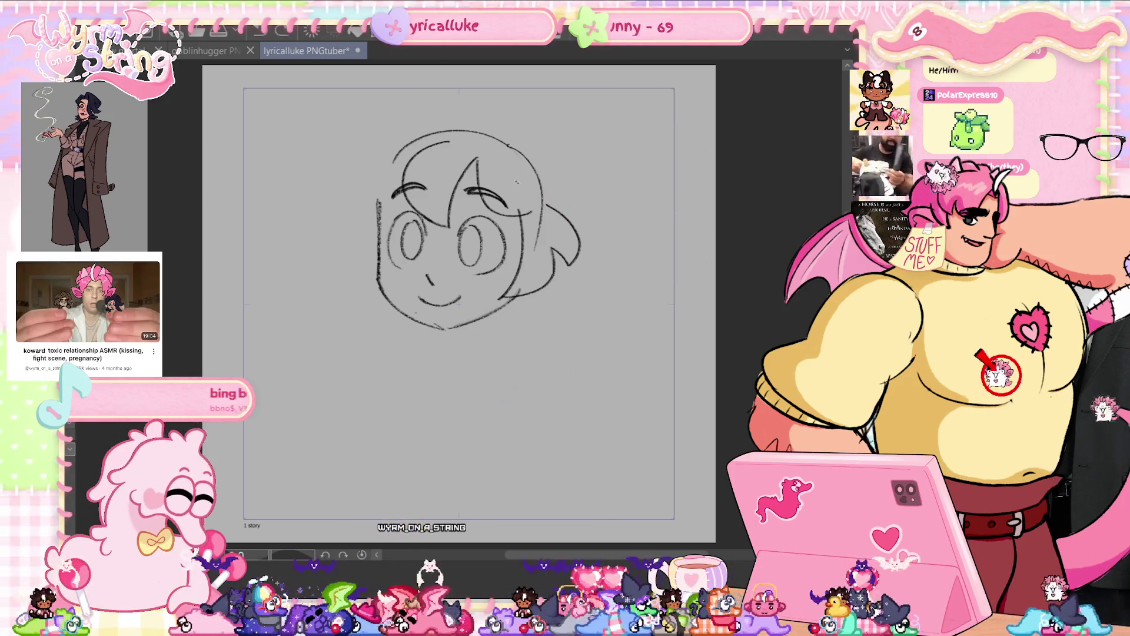
pyautogui.moveTo(503, 174); pyautogui.dragTo(534, 211)
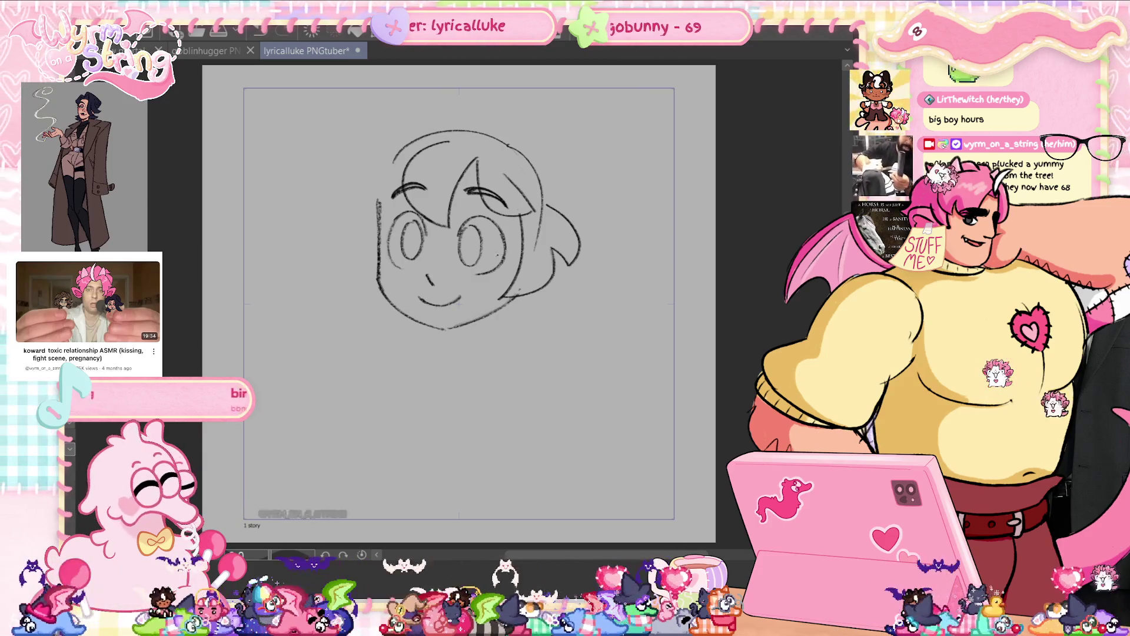
pyautogui.hotkey('ctrl', 's')
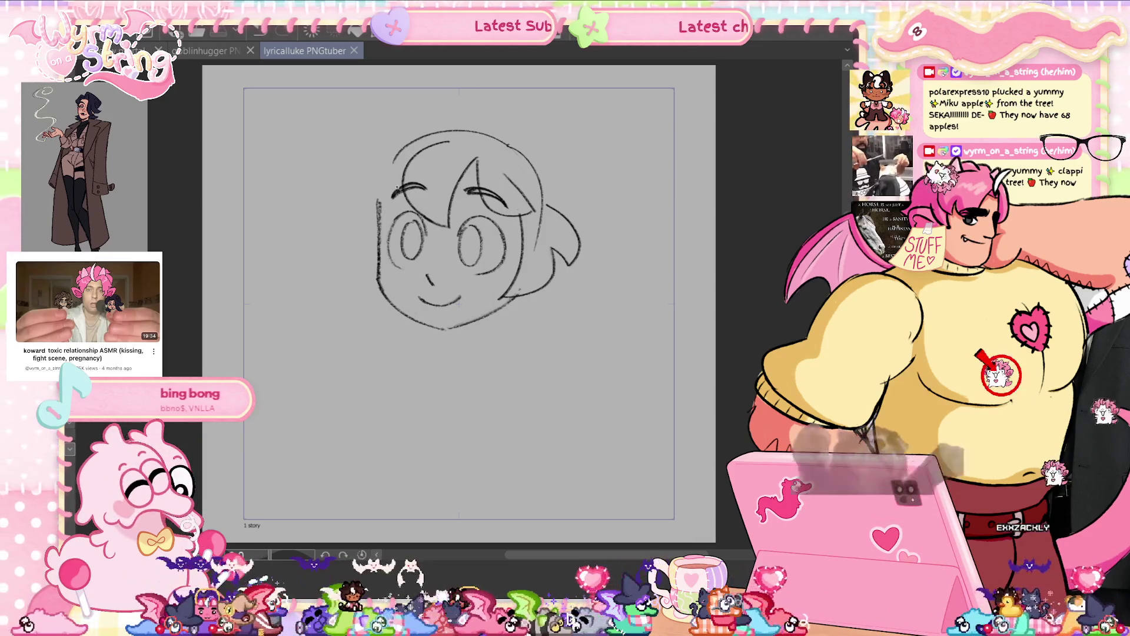
# - Draw the fluffy hair outline and top tuft, erasing part of the old head line, and save
pyautogui.moveTo(380, 151); pyautogui.dragTo(374, 253)
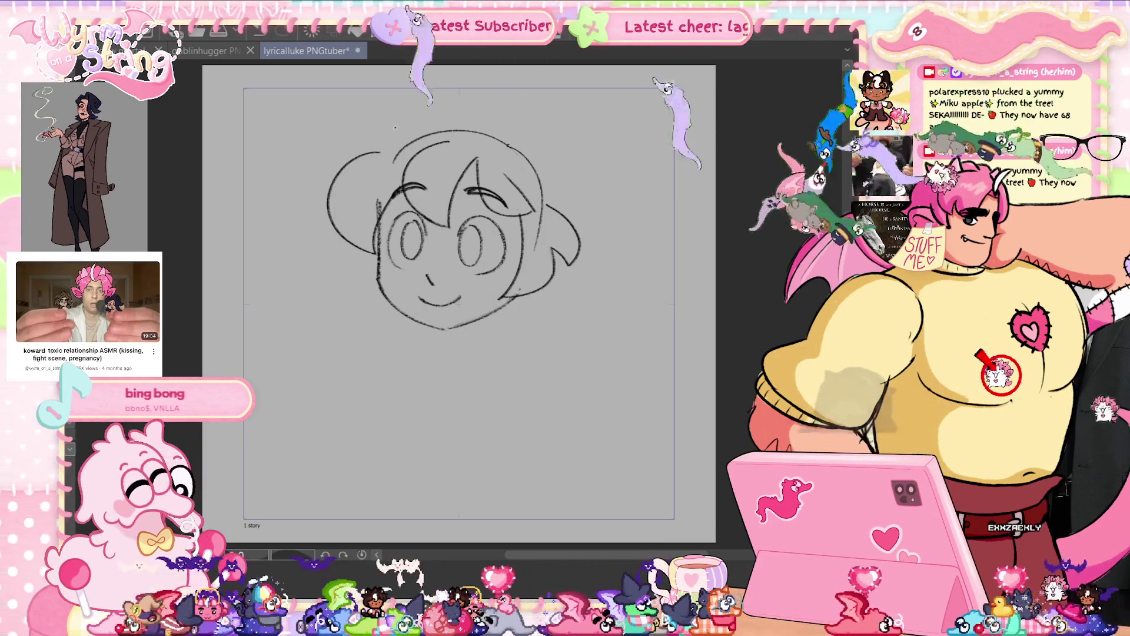
pyautogui.moveTo(356, 145); pyautogui.dragTo(408, 126)
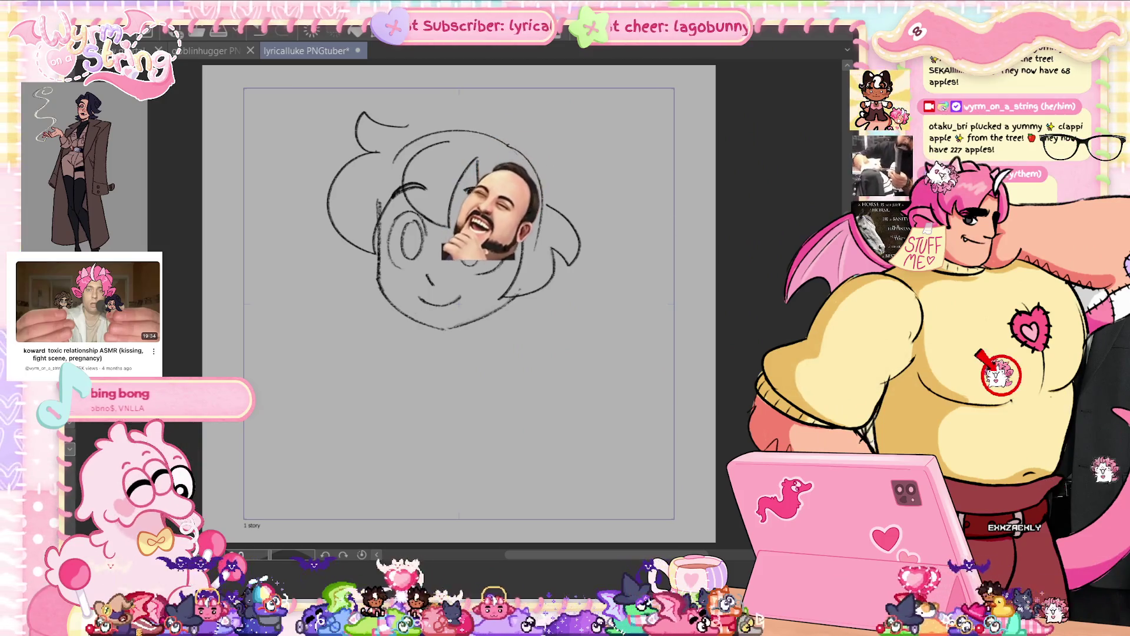
pyautogui.hotkey('ctrl', 's')
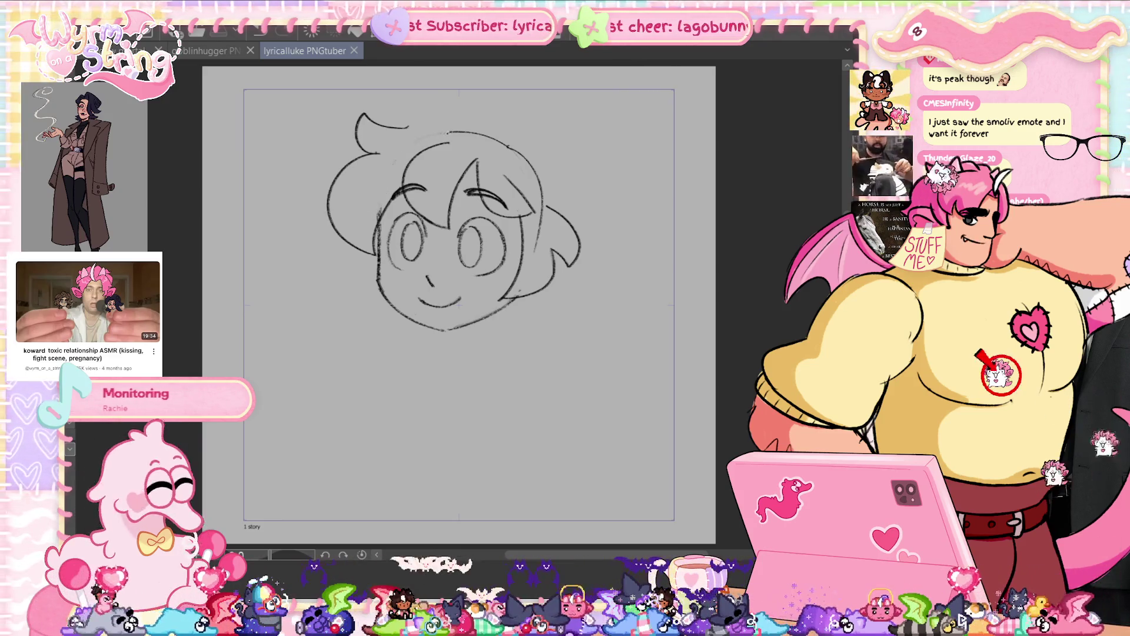
pyautogui.moveTo(449, 136); pyautogui.dragTo(469, 133)
pyautogui.hotkey('ctrl', 's')
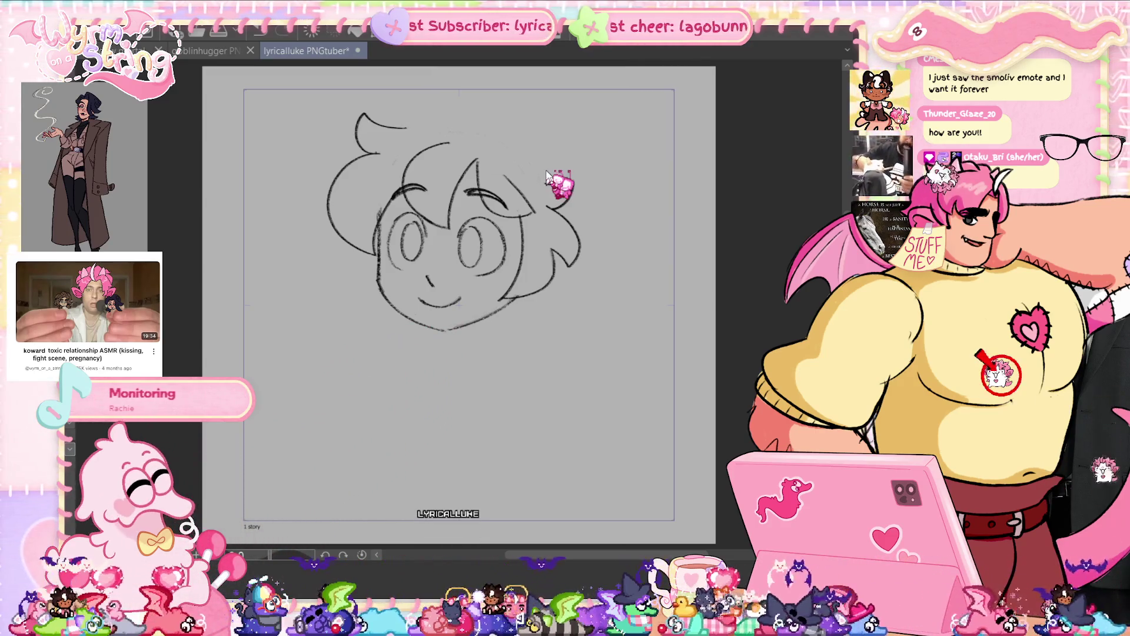
pyautogui.hotkey('ctrl', 's')
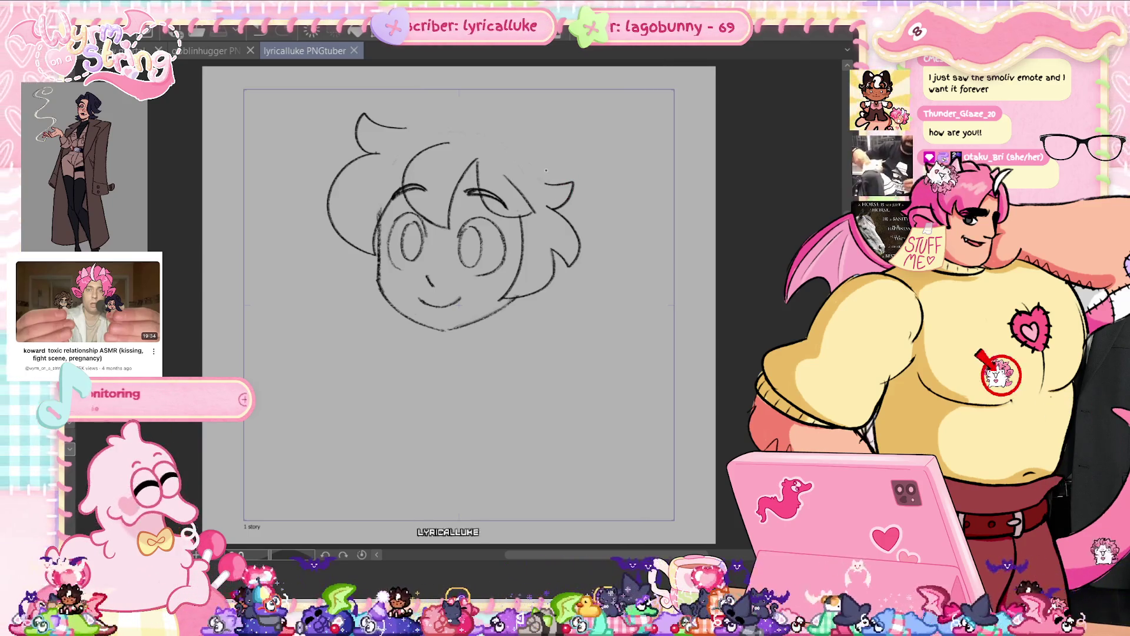
pyautogui.moveTo(433, 118)
pyautogui.mouseDown()
pyautogui.moveTo(465, 83)
pyautogui.moveTo(562, 159)
pyautogui.mouseUp()
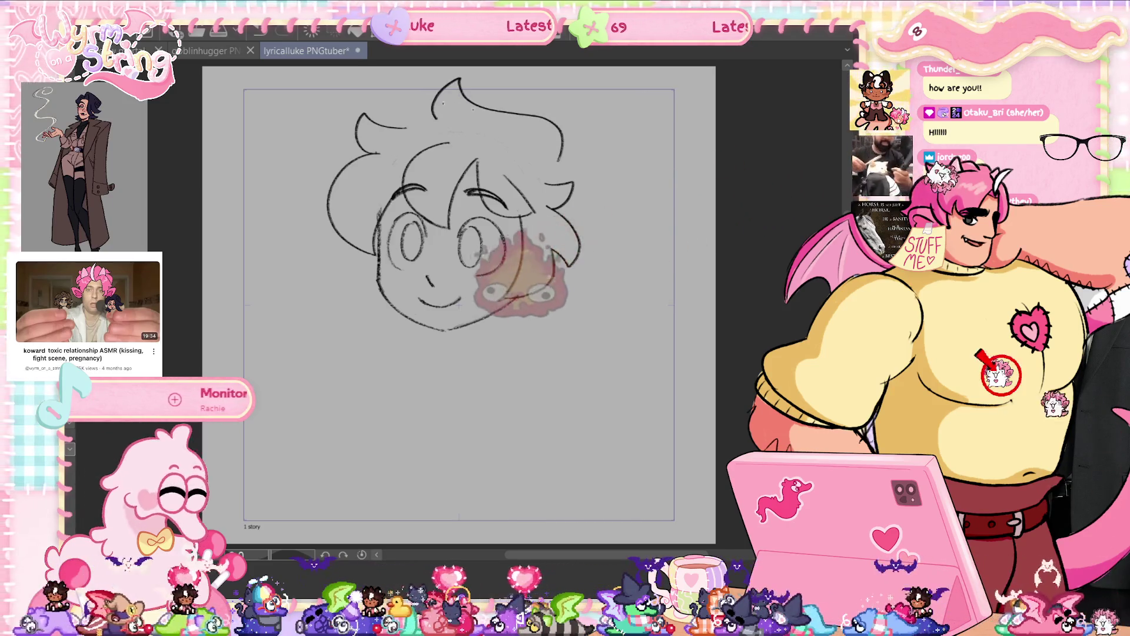
pyautogui.moveTo(380, 124); pyautogui.dragTo(436, 108)
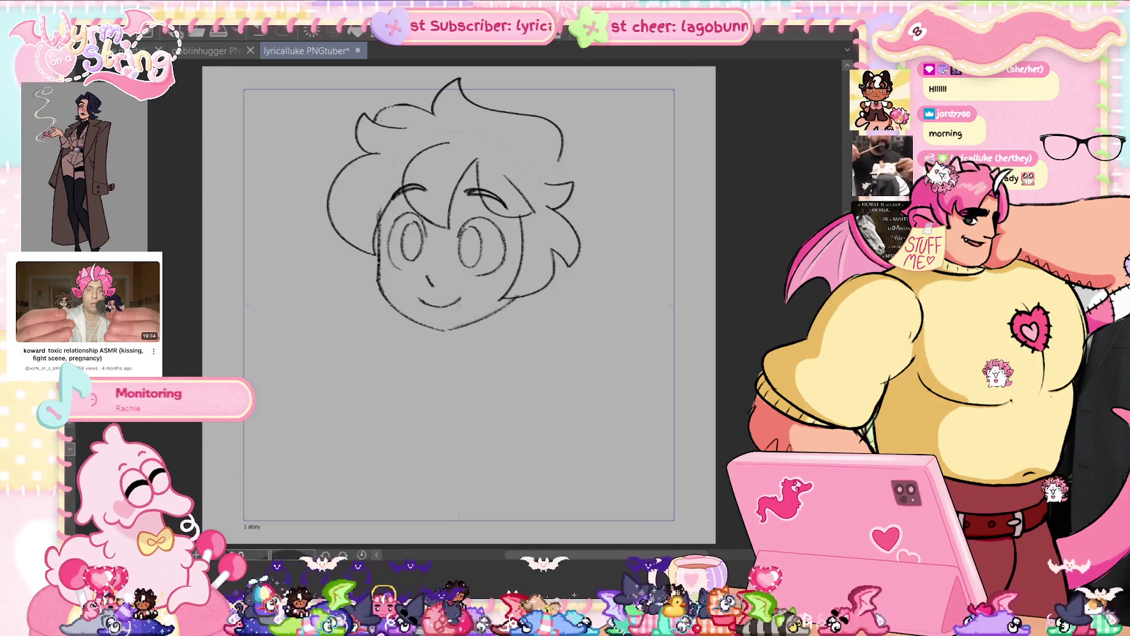
pyautogui.hotkey('ctrl', 's')
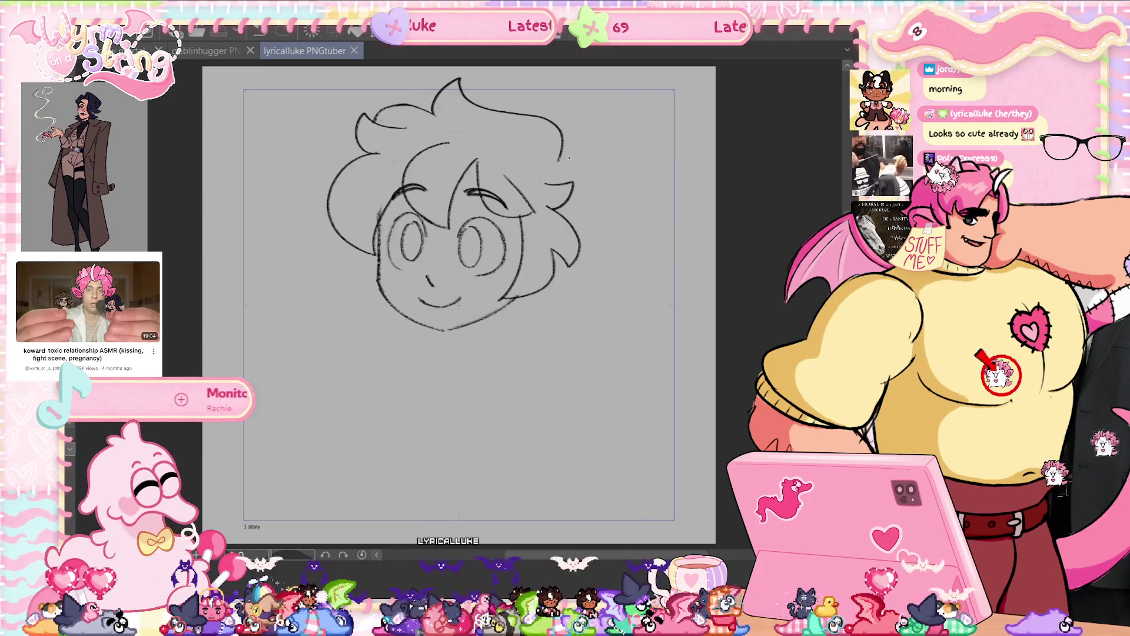
# - Try curly locks on the lower left, then connect a hair strand down to the right jaw
pyautogui.moveTo(355, 250)
pyautogui.mouseDown()
pyautogui.moveTo(318, 272)
pyautogui.moveTo(332, 266)
pyautogui.mouseUp()
pyautogui.hotkey('ctrl', 'z')
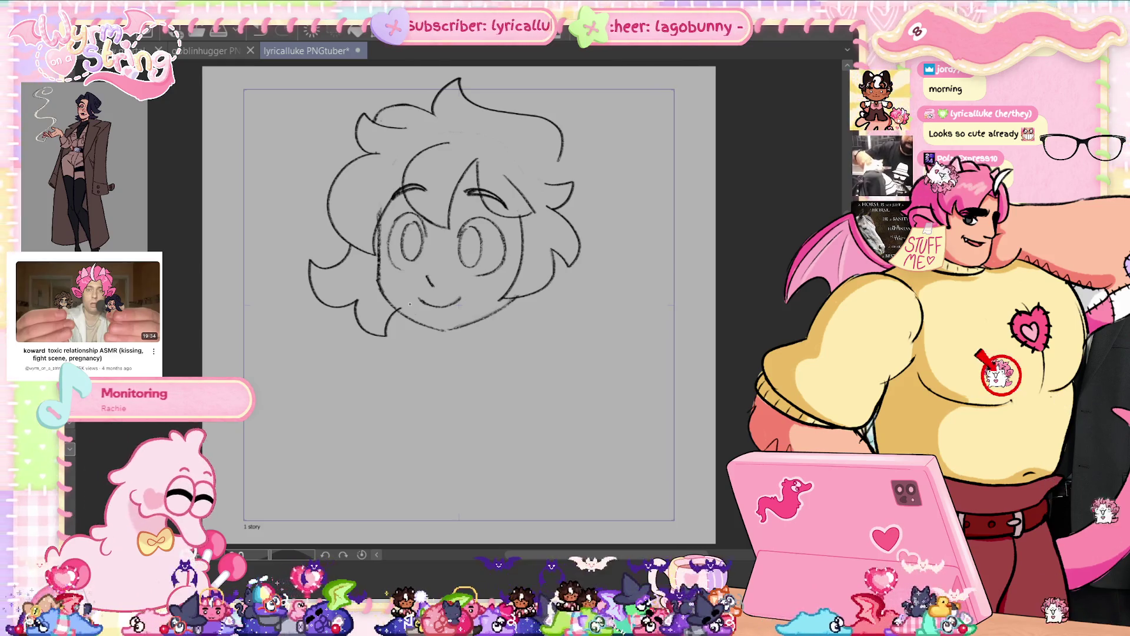
pyautogui.hotkey('ctrl', 'z')
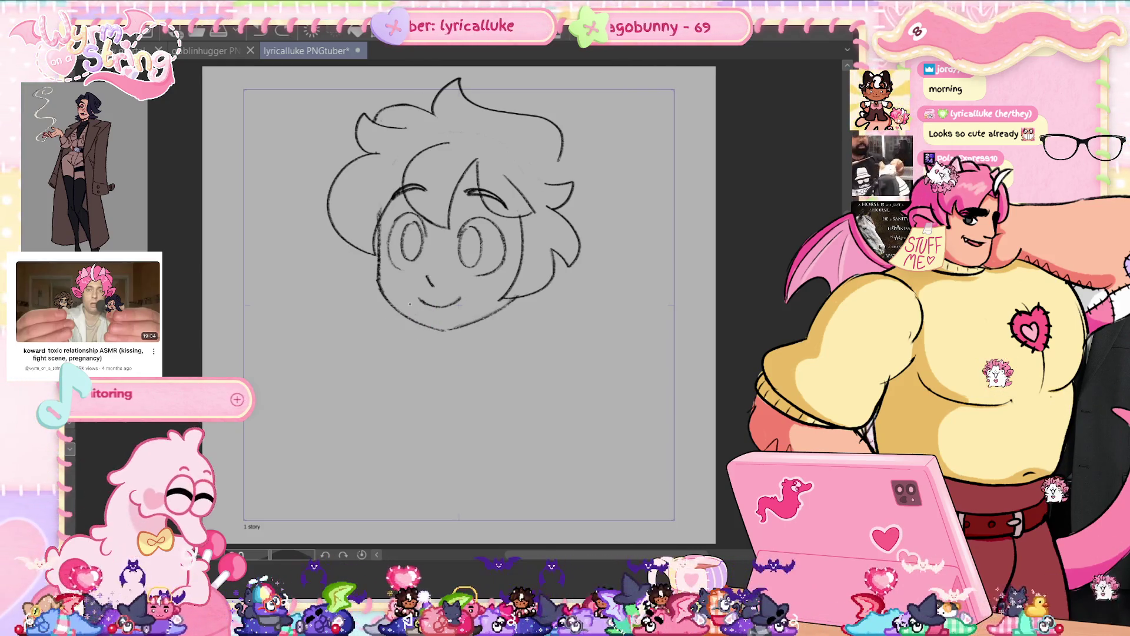
pyautogui.moveTo(343, 252)
pyautogui.mouseDown()
pyautogui.moveTo(321, 297)
pyautogui.moveTo(380, 341)
pyautogui.mouseUp()
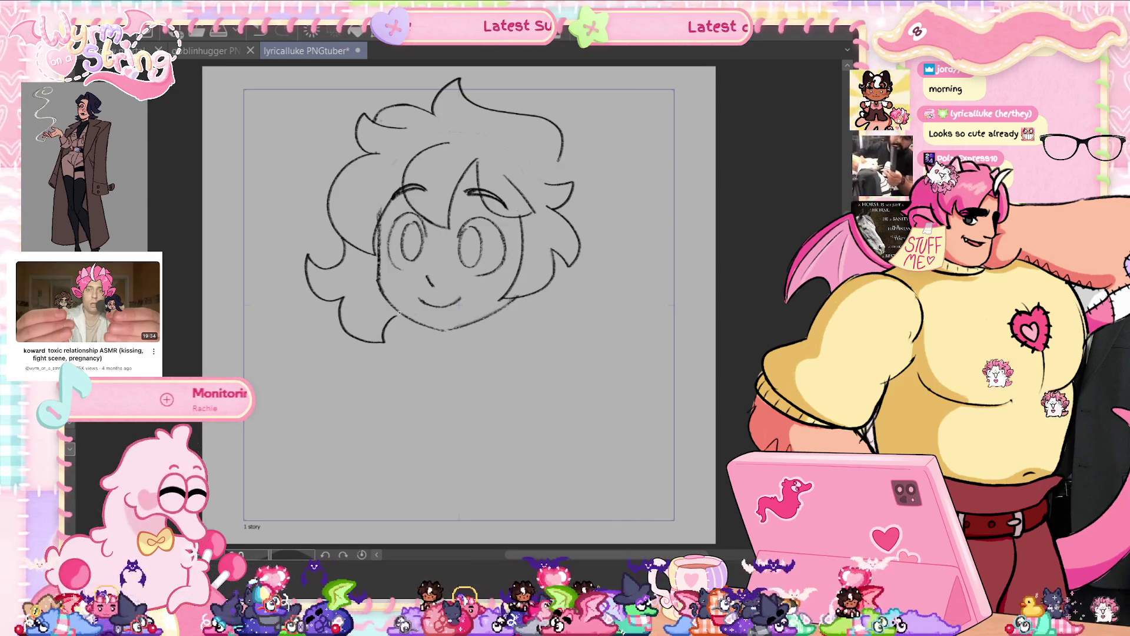
pyautogui.hotkey('ctrl', 'z')
pyautogui.moveTo(356, 293); pyautogui.dragTo(393, 335)
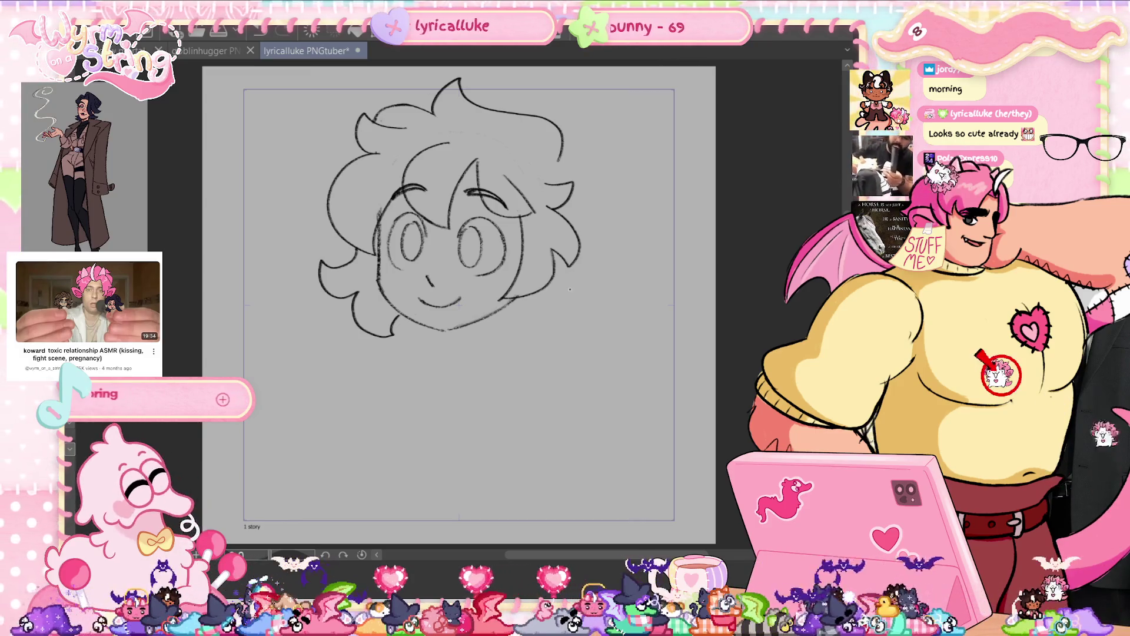
pyautogui.hotkey('ctrl', 'z')
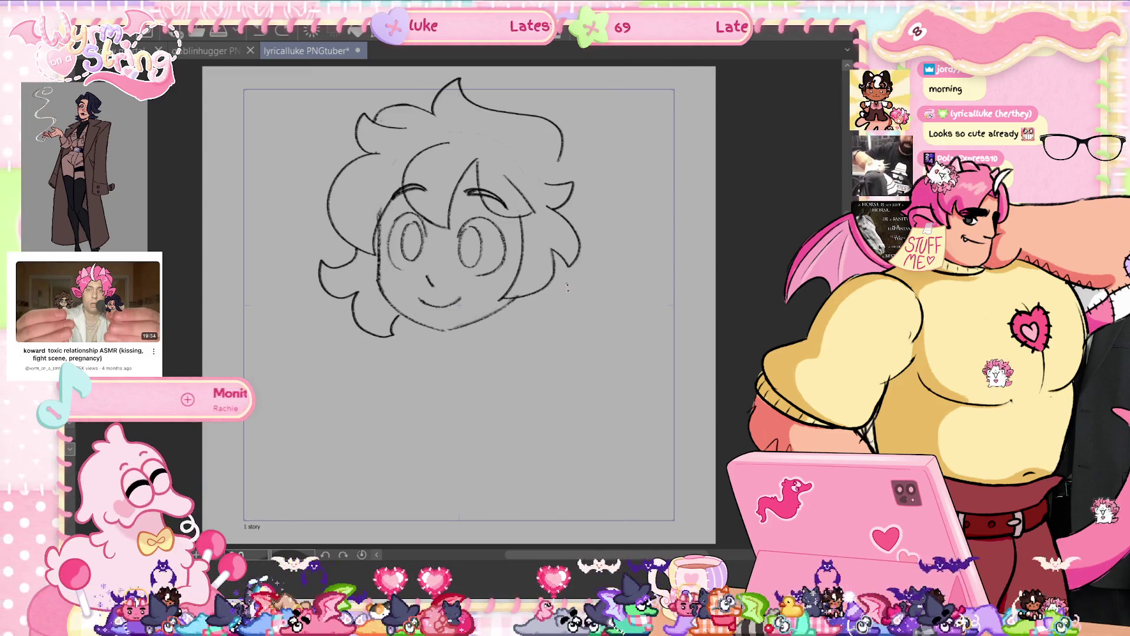
pyautogui.hotkey('ctrl', 'z')
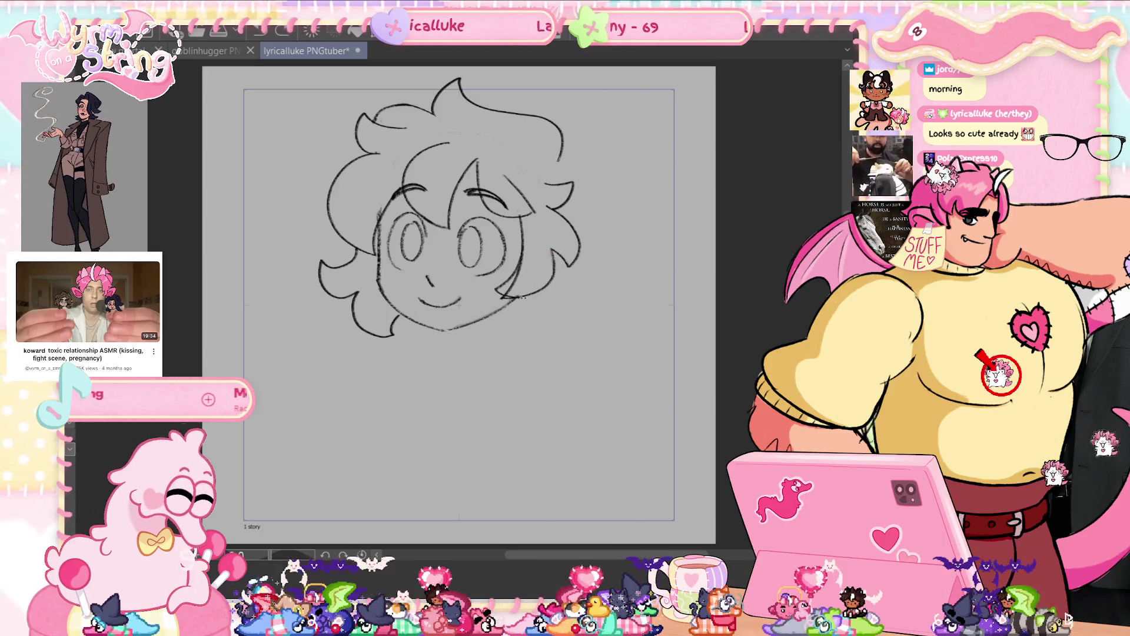
pyautogui.moveTo(556, 259); pyautogui.dragTo(500, 294)
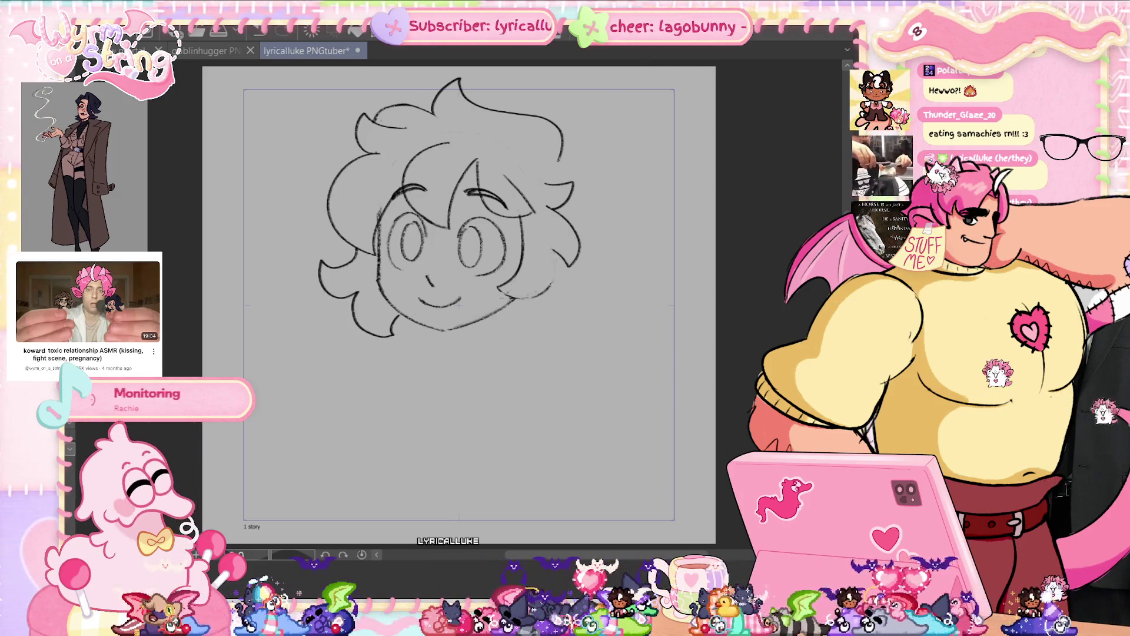
pyautogui.moveTo(558, 256); pyautogui.dragTo(536, 294)
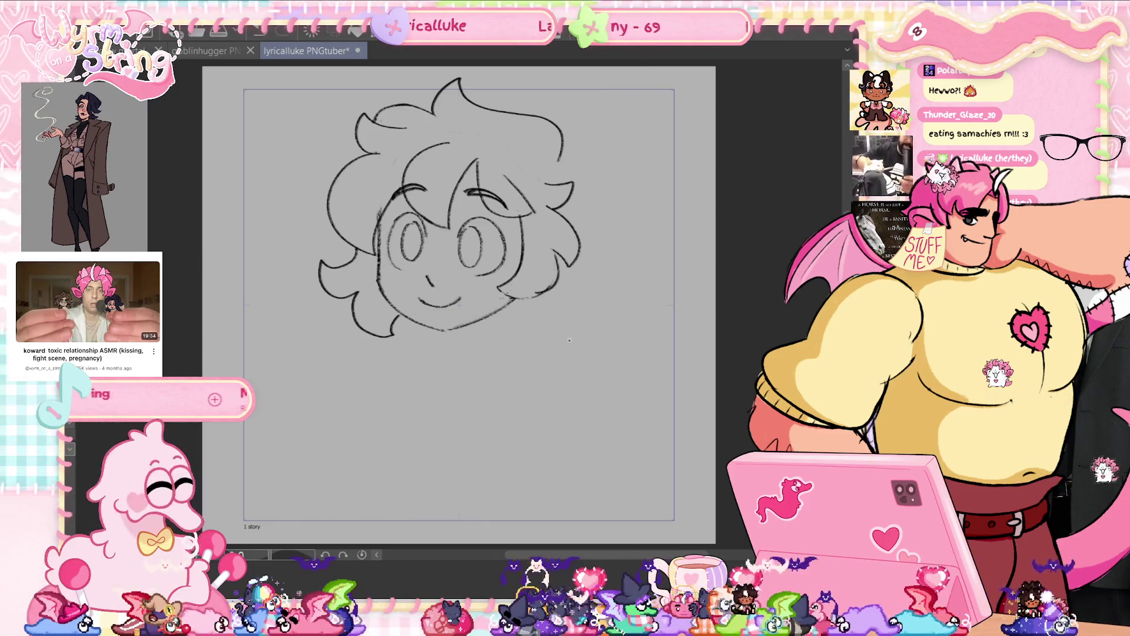
# - Try spiky pointed-ear strokes at the hair's right edge, then undo them
pyautogui.moveTo(558, 164)
pyautogui.mouseDown()
pyautogui.moveTo(589, 147)
pyautogui.moveTo(583, 179)
pyautogui.mouseUp()
pyautogui.hotkey('ctrl', 'z')
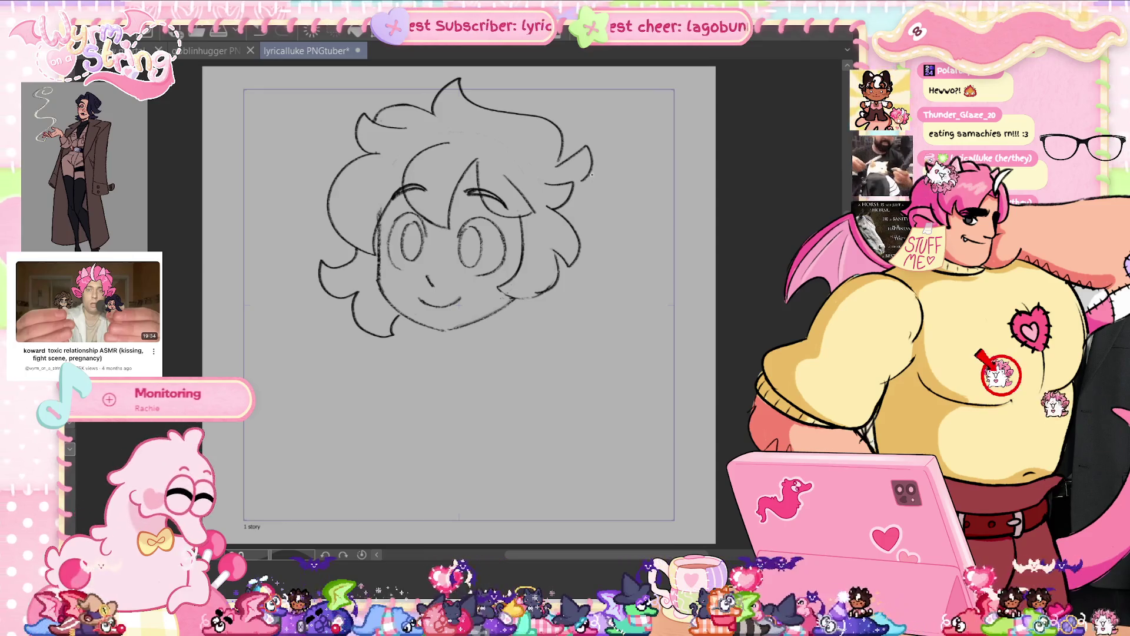
pyautogui.hotkey('ctrl', 'z')
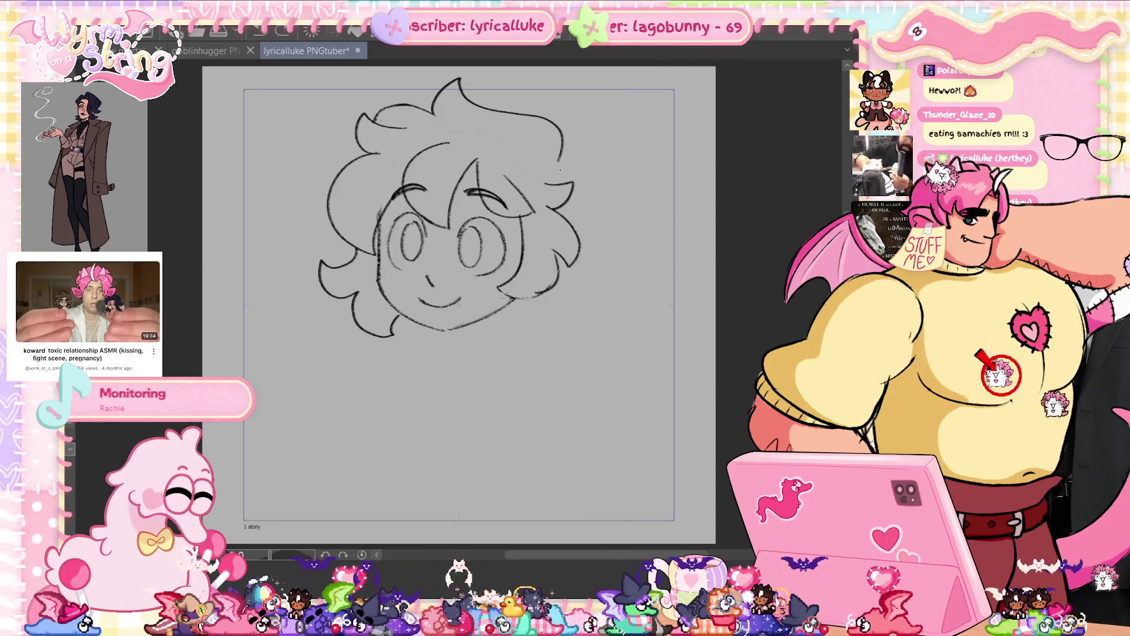
pyautogui.hotkey('ctrl', 'z')
pyautogui.moveTo(563, 147); pyautogui.dragTo(553, 172)
pyautogui.moveTo(598, 141); pyautogui.dragTo(576, 190)
pyautogui.hotkey('ctrl', 'z')
pyautogui.hotkey('ctrl', 'z')
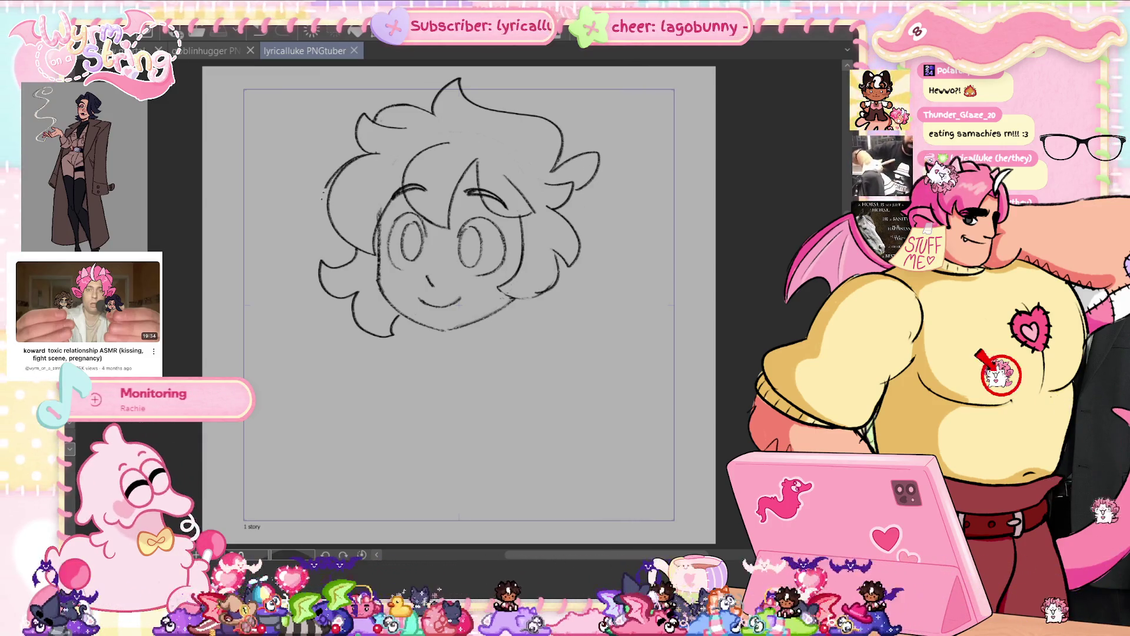
# - Remove a new left hair stroke, save, and check the drawing mirrored before flipping back
pyautogui.moveTo(374, 152); pyautogui.dragTo(325, 218)
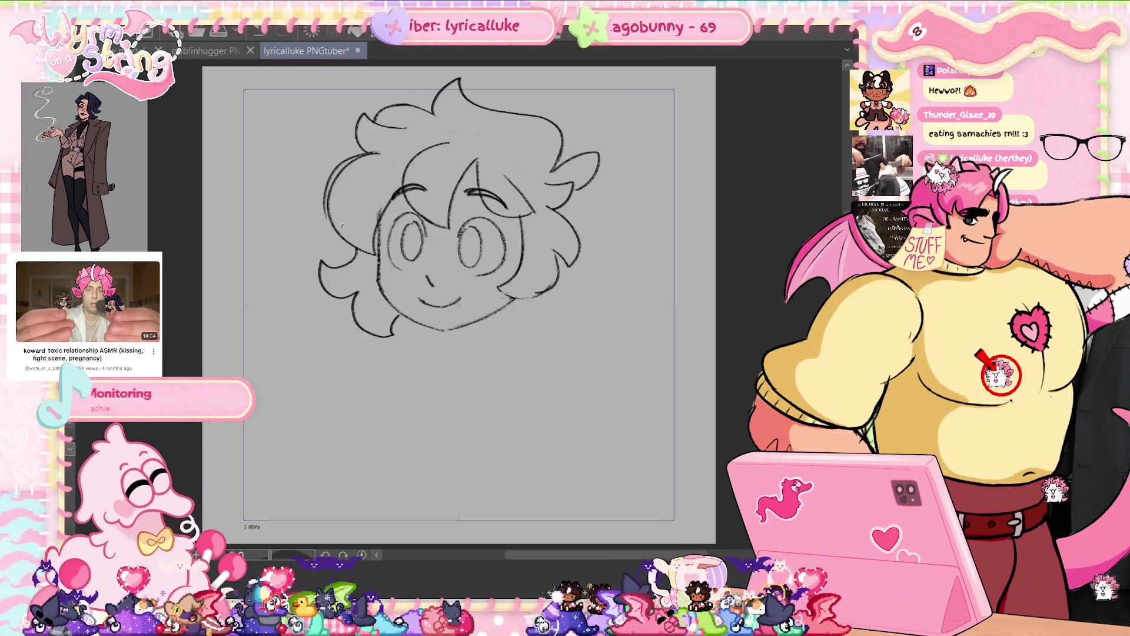
pyautogui.moveTo(362, 157)
pyautogui.mouseDown()
pyautogui.moveTo(330, 200)
pyautogui.moveTo(330, 219)
pyautogui.mouseUp()
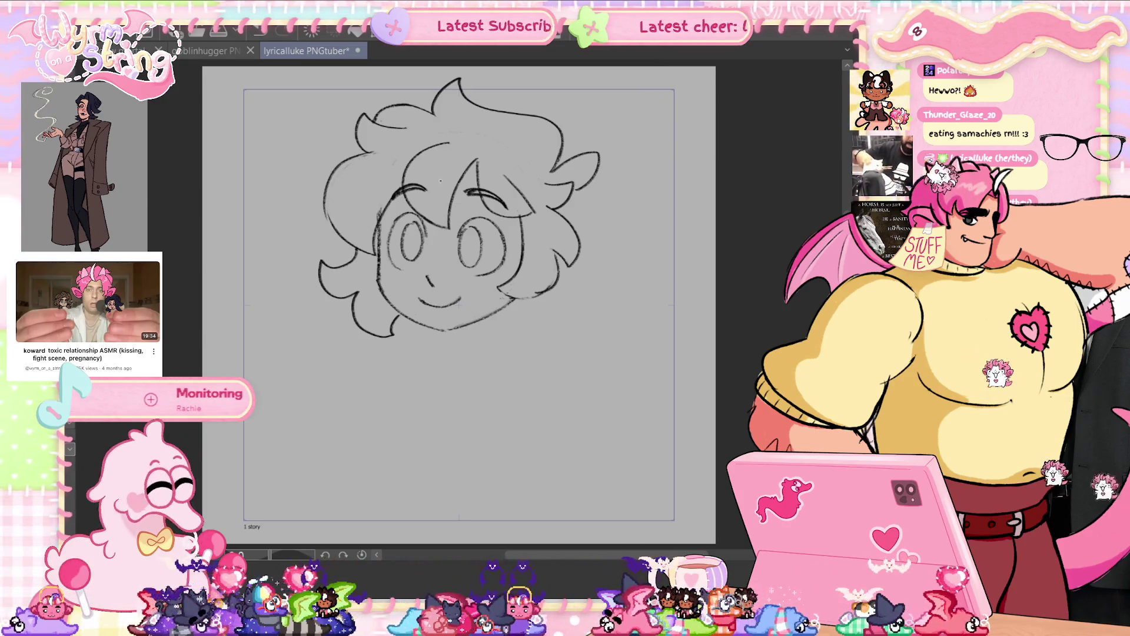
pyautogui.hotkey('ctrl', 's')
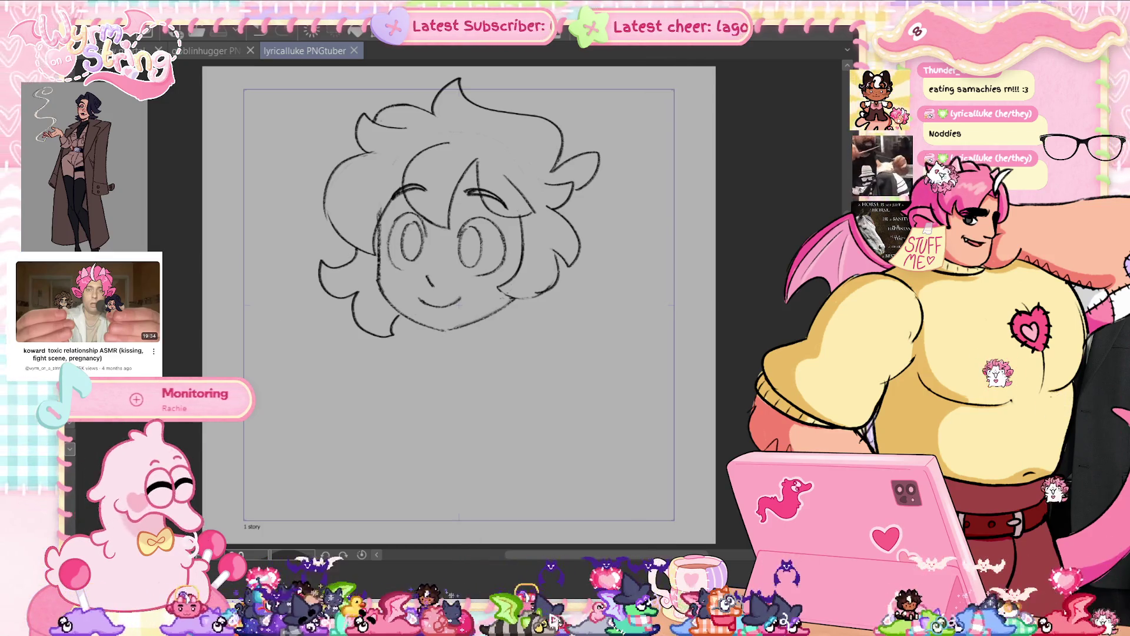
pyautogui.press('h')
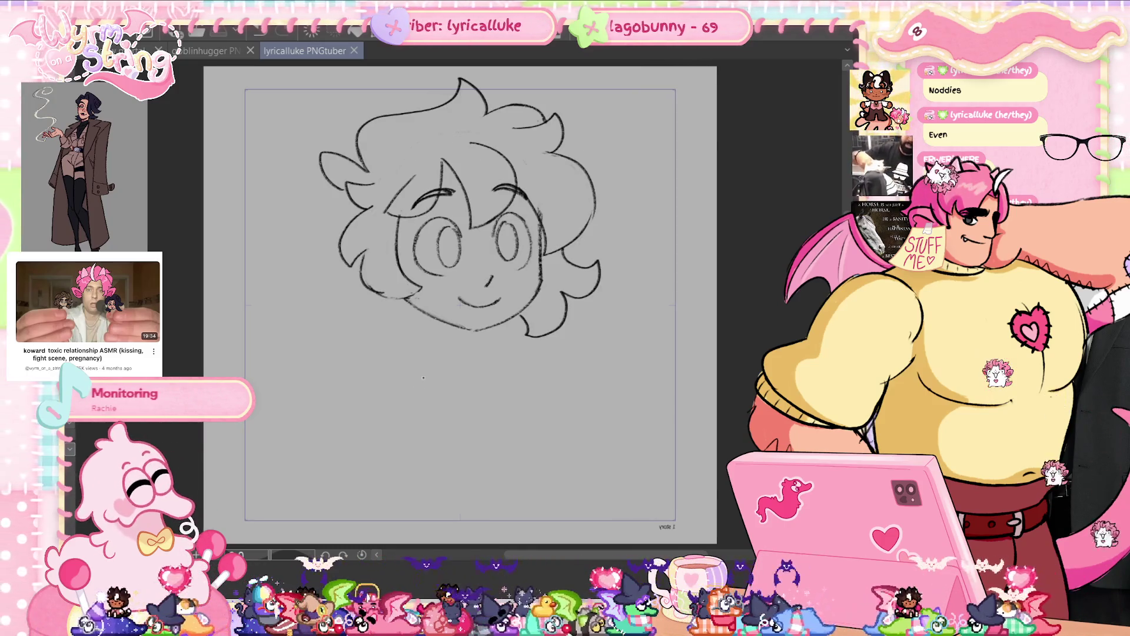
pyautogui.press('h')
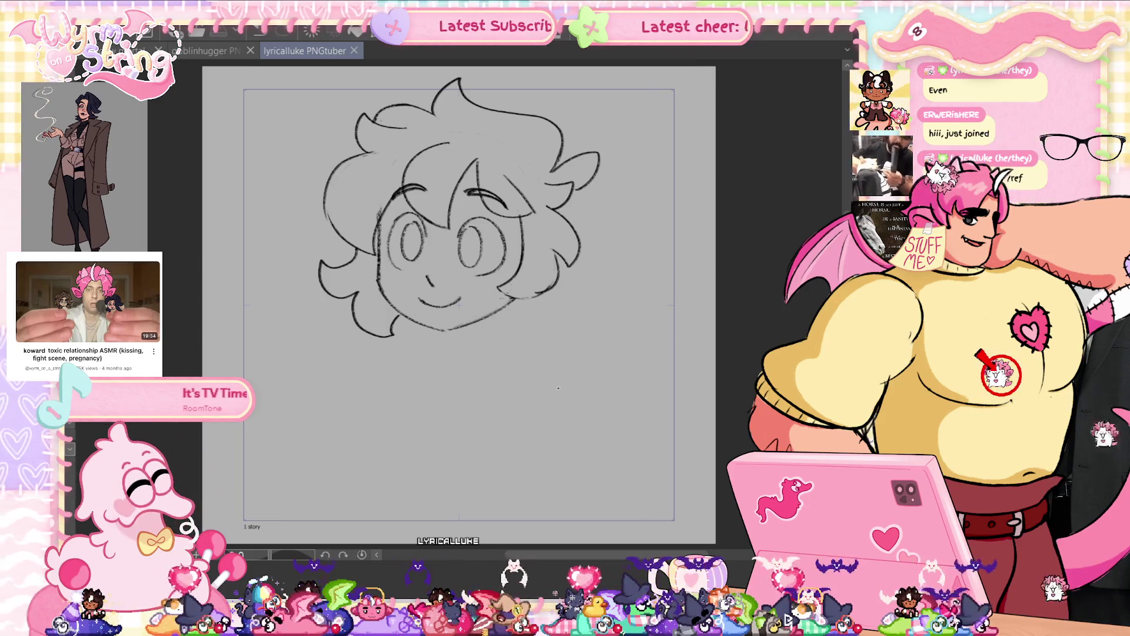
# - Sketch the shoulder line, torso sides and hatching below the head
pyautogui.moveTo(420, 357); pyautogui.dragTo(504, 455)
pyautogui.moveTo(400, 366)
pyautogui.mouseDown()
pyautogui.moveTo(407, 448)
pyautogui.moveTo(506, 474)
pyautogui.moveTo(553, 382)
pyautogui.moveTo(506, 475)
pyautogui.mouseUp()
pyautogui.moveTo(432, 462); pyautogui.dragTo(396, 473)
pyautogui.moveTo(395, 382)
pyautogui.mouseDown()
pyautogui.moveTo(390, 474)
pyautogui.moveTo(390, 442)
pyautogui.mouseUp()
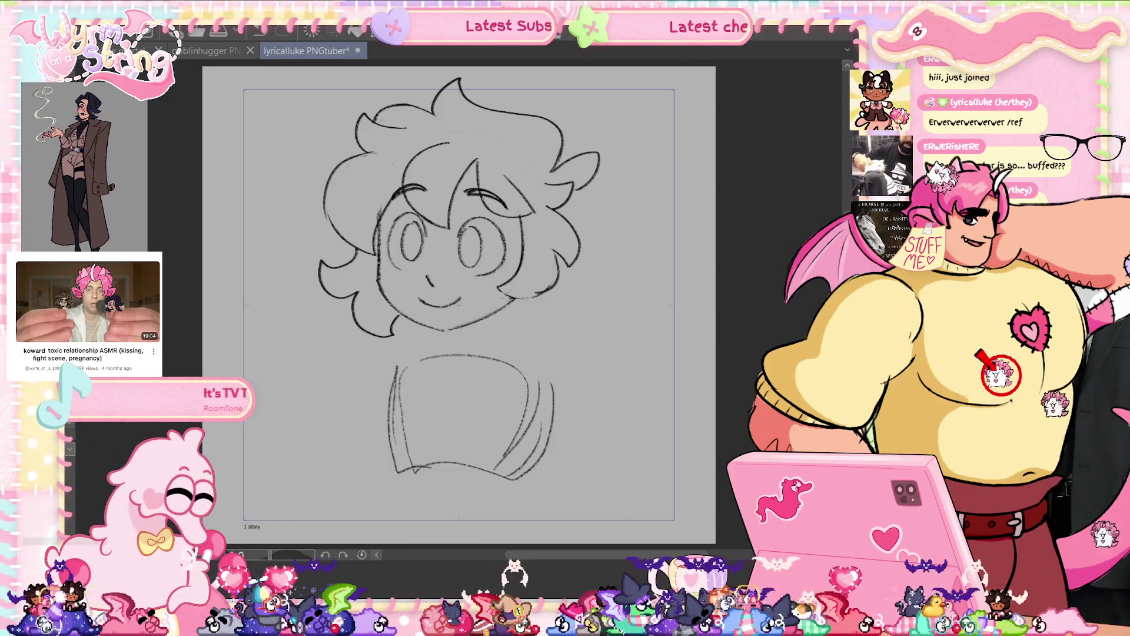
pyautogui.moveTo(399, 317); pyautogui.dragTo(348, 353)
# - Move the lower-left hair lock up slightly, deselect, and save
pyautogui.moveTo(394, 312)
pyautogui.mouseDown()
pyautogui.moveTo(360, 253)
pyautogui.moveTo(300, 247)
pyautogui.moveTo(395, 330)
pyautogui.moveTo(381, 325)
pyautogui.mouseUp()
pyautogui.hotkey('ctrl', 't')
pyautogui.click(294, 383)
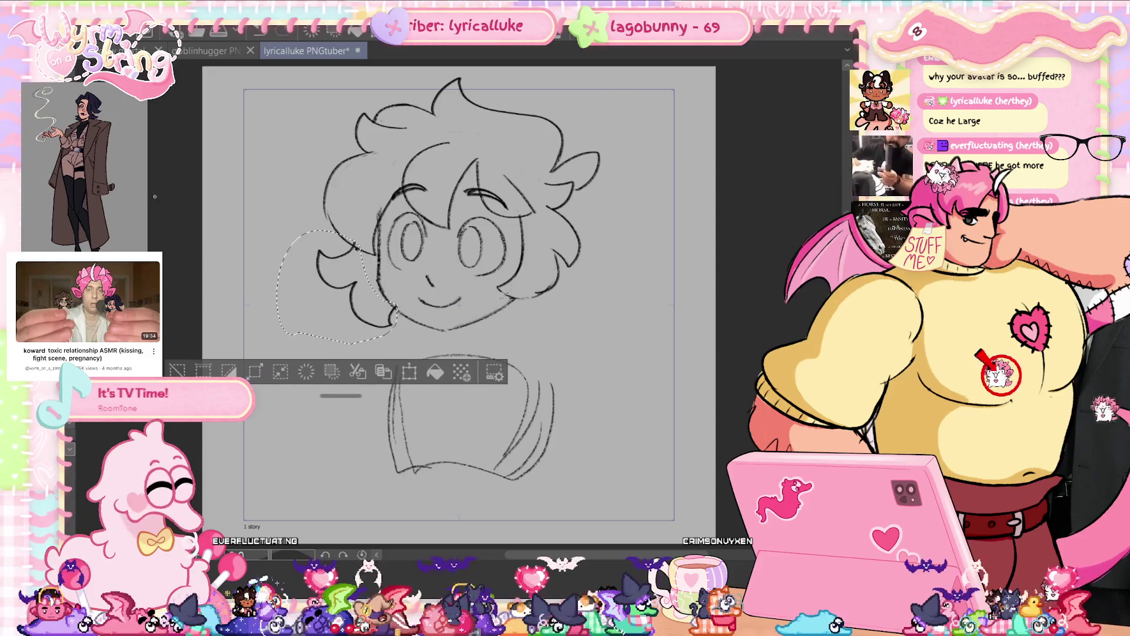
pyautogui.hotkey('ctrl', 'd')
pyautogui.hotkey('ctrl', 's')
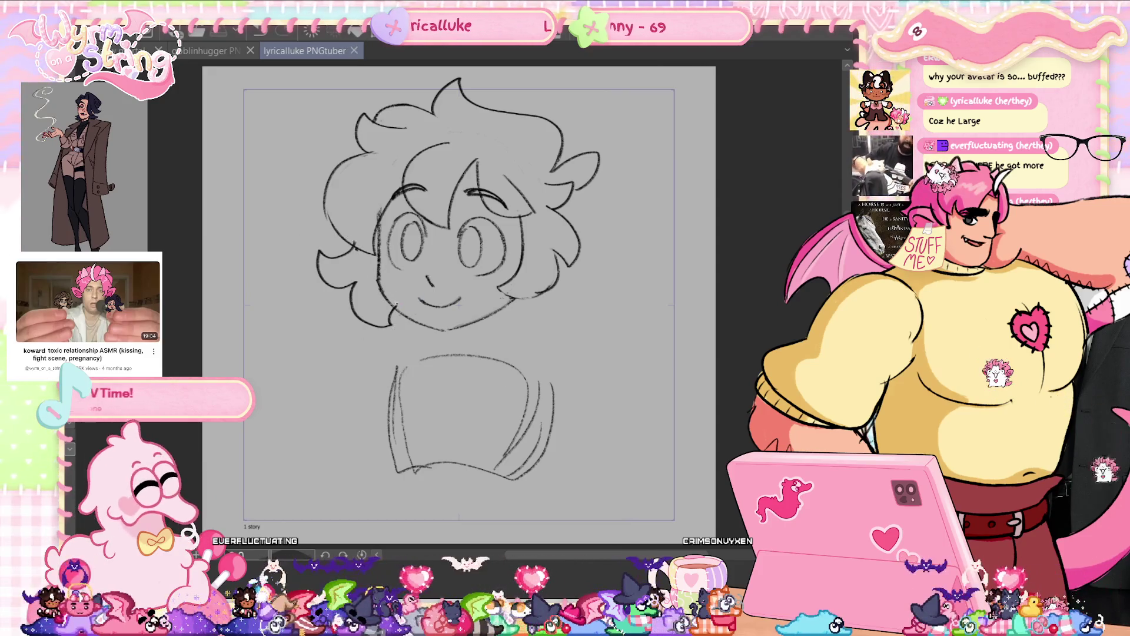
# - Add a mark near the lower-left hair, save, and draw curls on the right of the hair
pyautogui.click(360, 254)
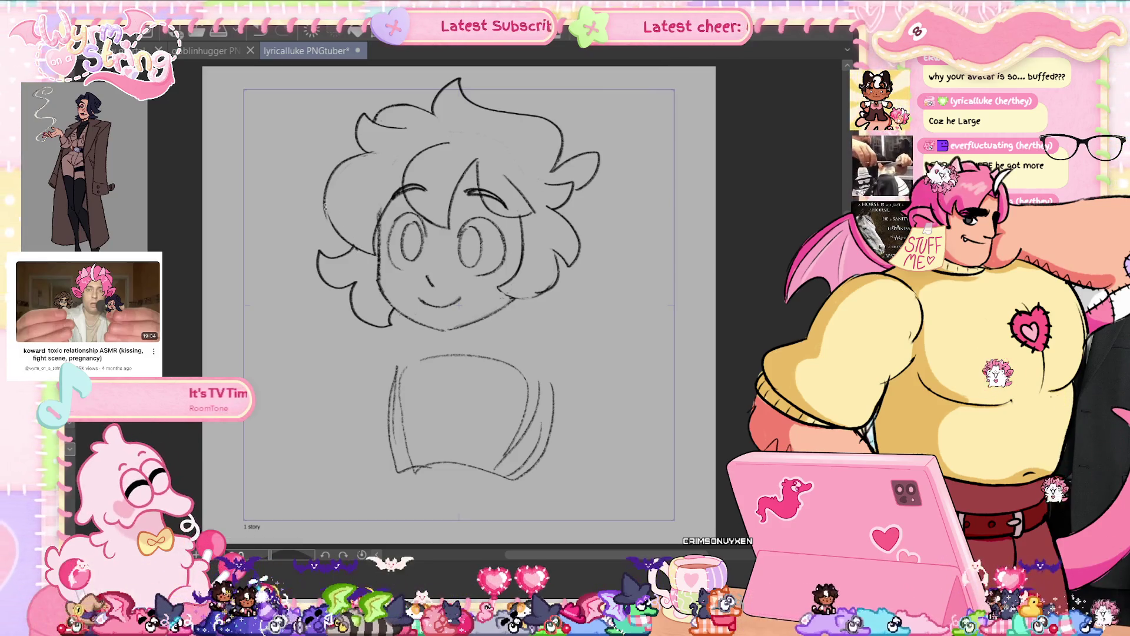
pyautogui.hotkey('ctrl', 's')
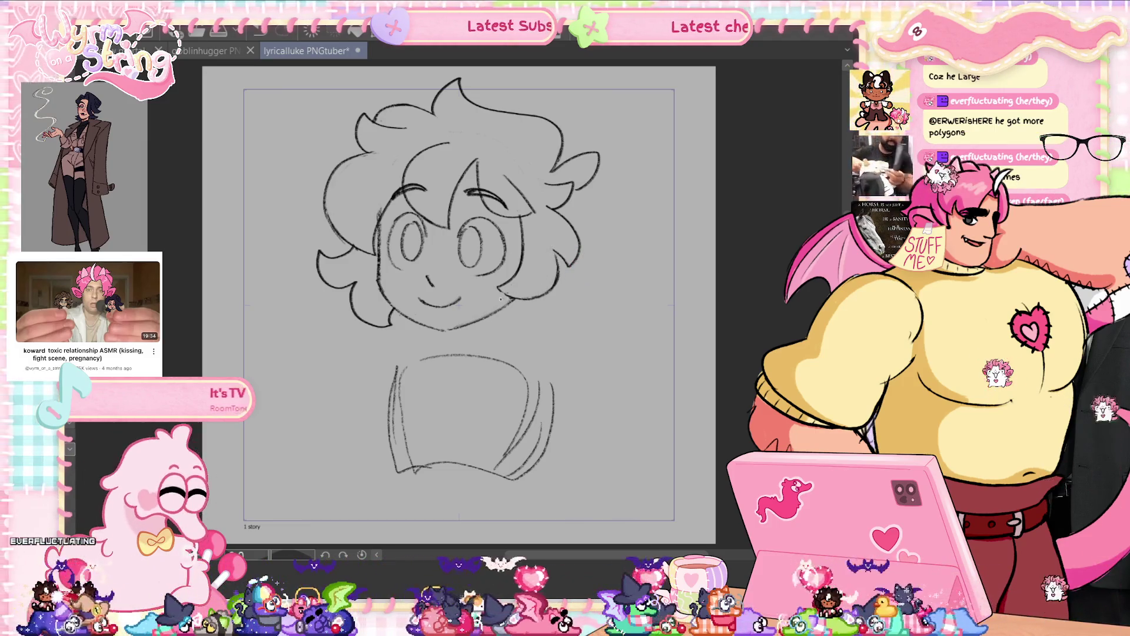
pyautogui.hotkey('ctrl', 's')
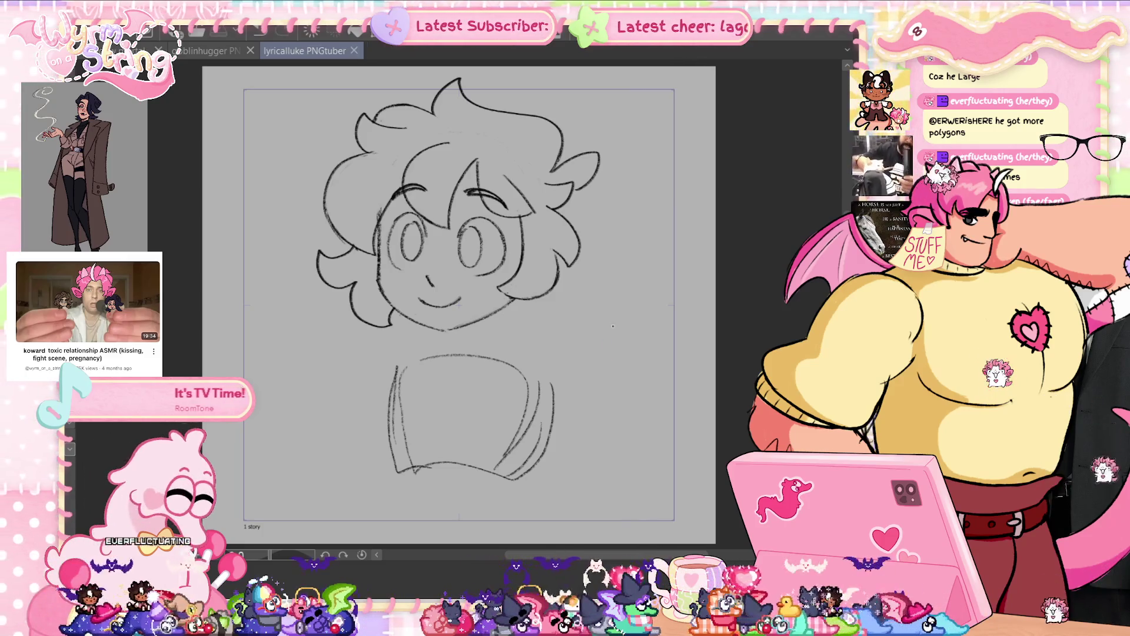
pyautogui.moveTo(577, 195); pyautogui.dragTo(586, 229)
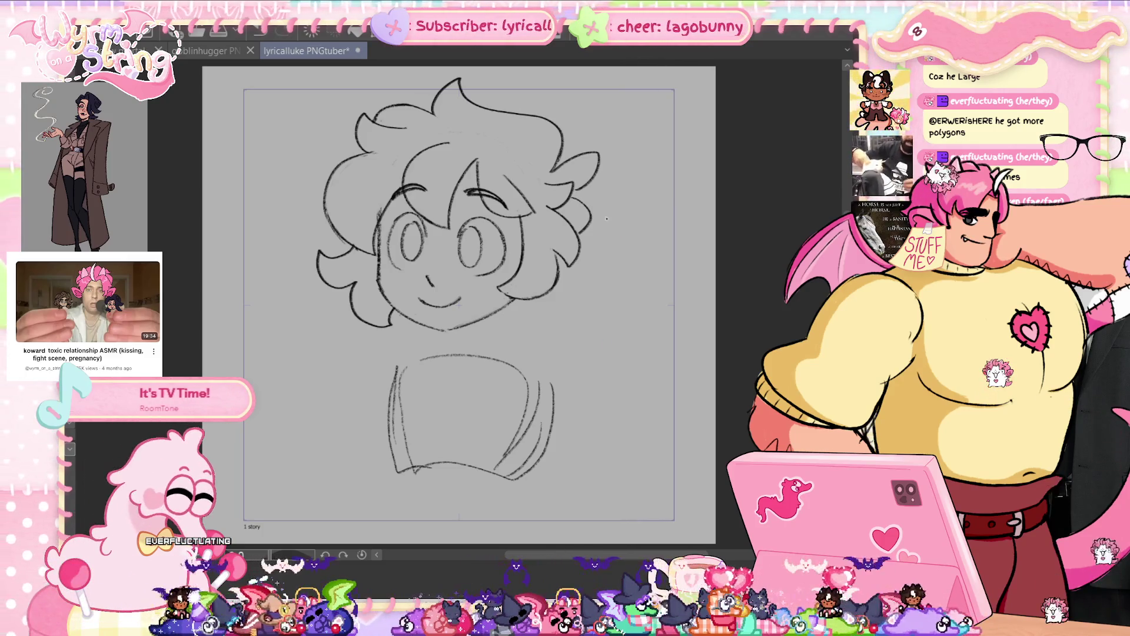
pyautogui.moveTo(591, 283); pyautogui.dragTo(509, 324)
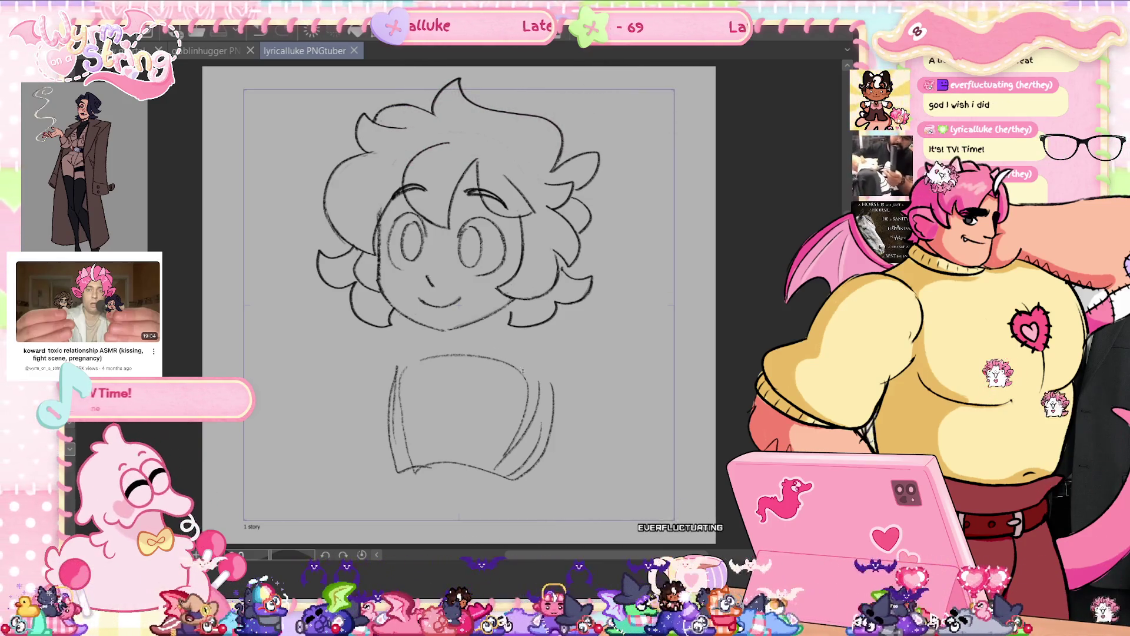
# - Sketch a curve below the face, undo a stray torso stroke, and draw the ruffled collar over the left shoulder
pyautogui.moveTo(460, 380)
pyautogui.mouseDown()
pyautogui.moveTo(491, 338)
pyautogui.moveTo(557, 365)
pyautogui.mouseUp()
pyautogui.moveTo(469, 388); pyautogui.dragTo(509, 386)
pyautogui.hotkey('ctrl', 'z')
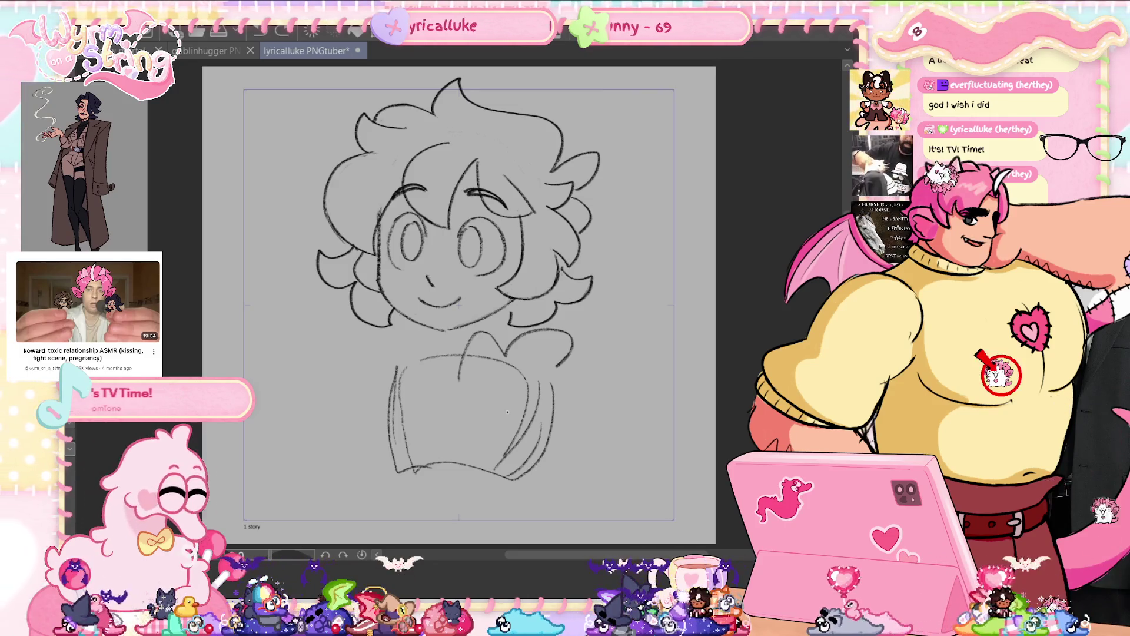
pyautogui.moveTo(445, 355)
pyautogui.mouseDown()
pyautogui.moveTo(445, 373)
pyautogui.moveTo(394, 347)
pyautogui.moveTo(373, 358)
pyautogui.mouseUp()
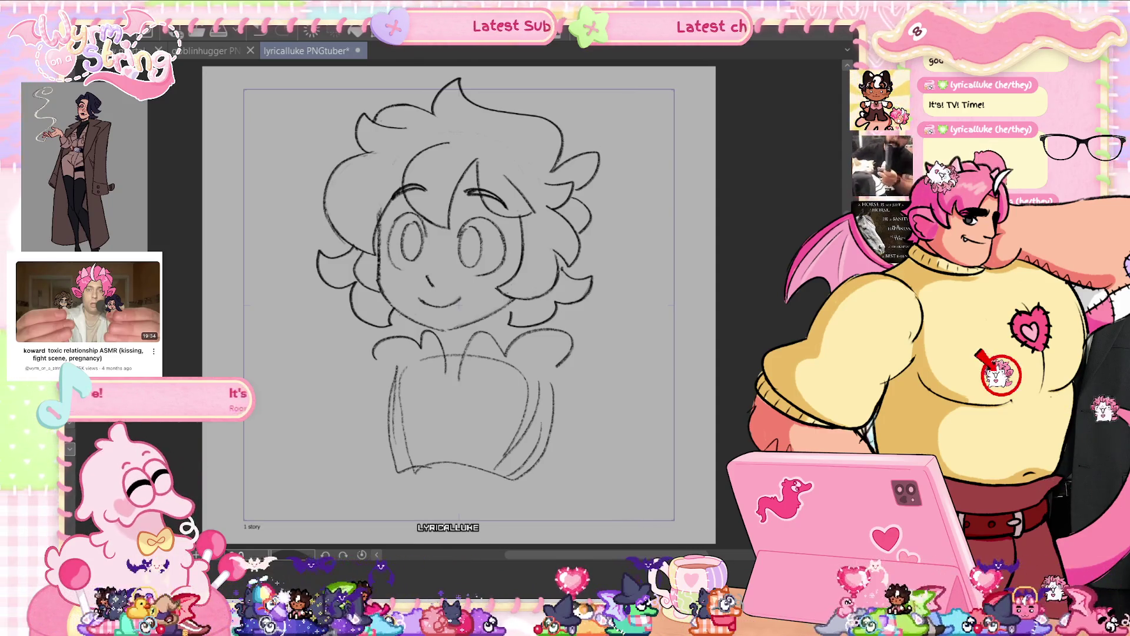
pyautogui.scroll(1, 459, 306)
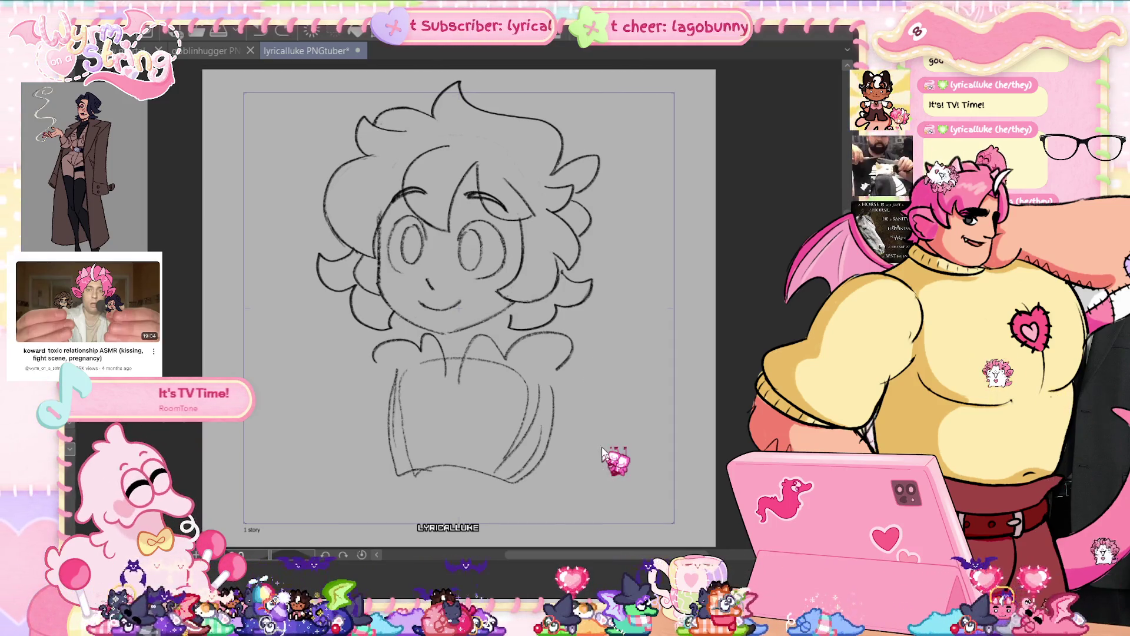
pyautogui.hotkey('ctrl', 't')
# - Shrink the whole sketch slightly, then add shoulder strokes and lines across the torso
pyautogui.moveTo(591, 471); pyautogui.dragTo(499, 375)
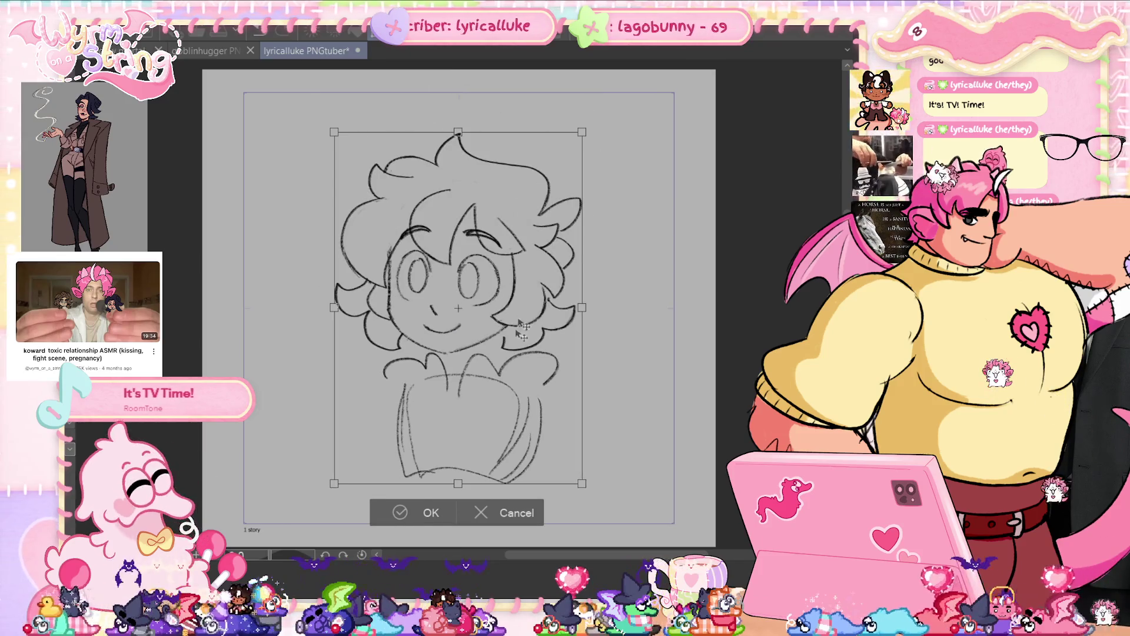
pyautogui.click(428, 484)
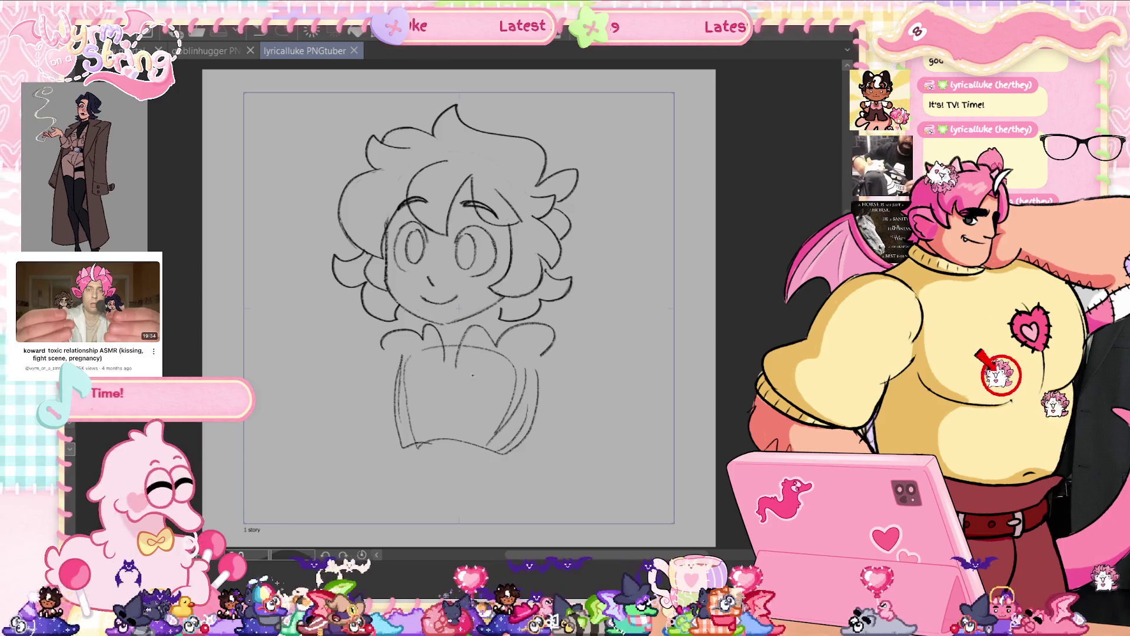
pyautogui.moveTo(470, 377)
pyautogui.mouseDown()
pyautogui.moveTo(542, 377)
pyautogui.moveTo(540, 359)
pyautogui.moveTo(496, 379)
pyautogui.moveTo(548, 374)
pyautogui.moveTo(535, 366)
pyautogui.mouseUp()
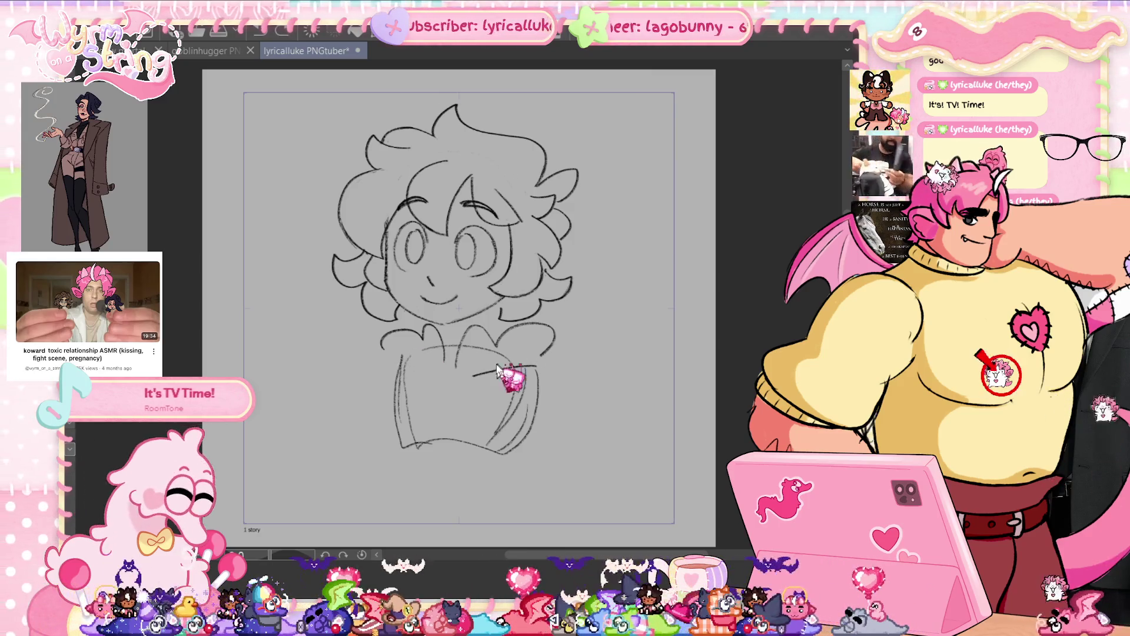
pyautogui.moveTo(379, 369); pyautogui.dragTo(433, 375)
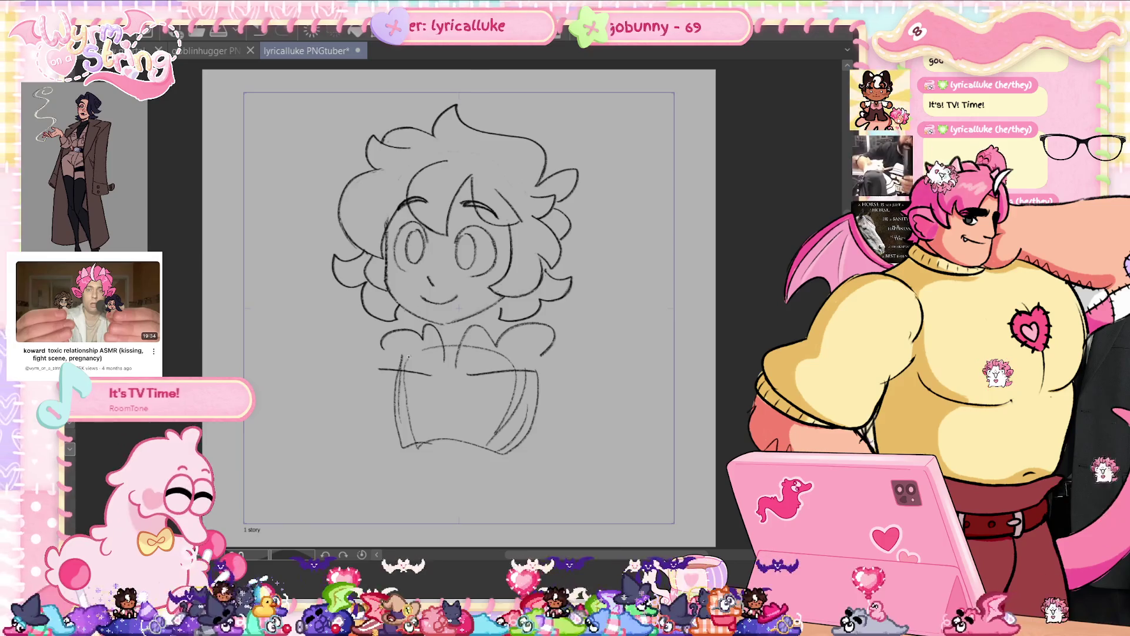
pyautogui.moveTo(545, 355); pyautogui.dragTo(557, 378)
pyautogui.moveTo(387, 351); pyautogui.dragTo(377, 371)
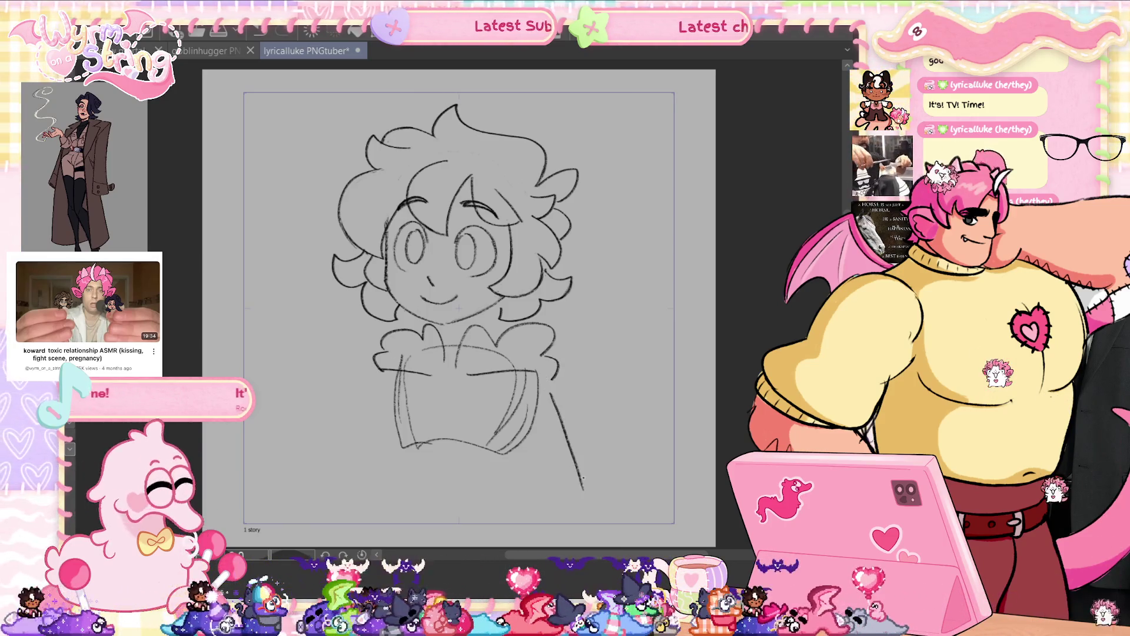
# - Draw the long torso sides and inner sweater lines down toward the canvas bottom
pyautogui.moveTo(550, 385); pyautogui.dragTo(580, 522)
pyautogui.hotkey('ctrl', 'z')
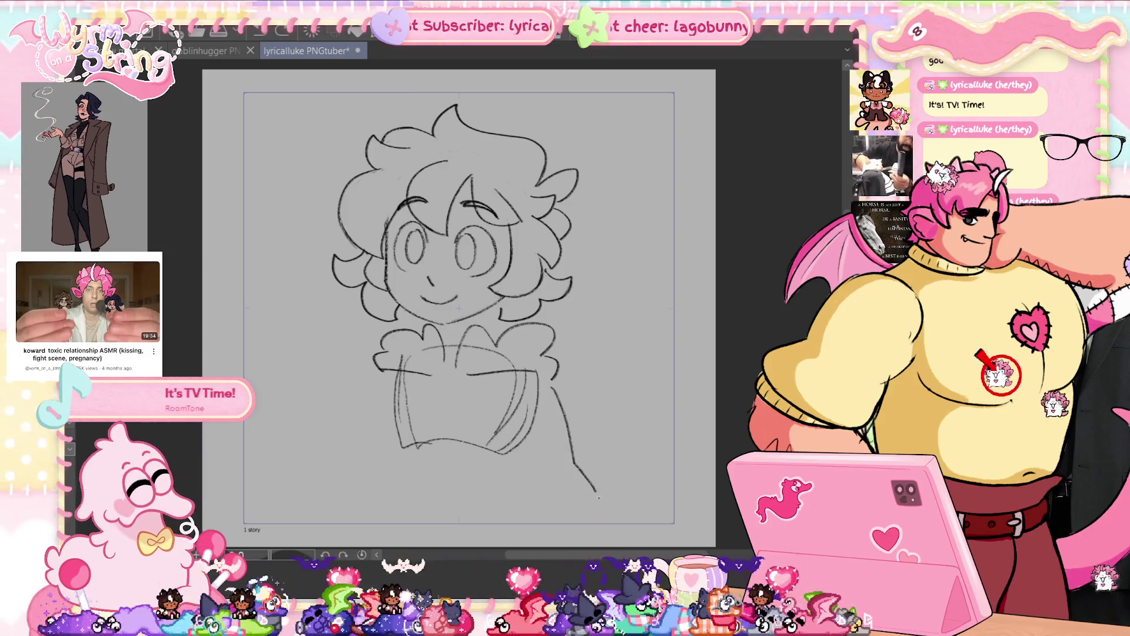
pyautogui.moveTo(378, 376)
pyautogui.mouseDown()
pyautogui.moveTo(333, 464)
pyautogui.moveTo(342, 504)
pyautogui.mouseUp()
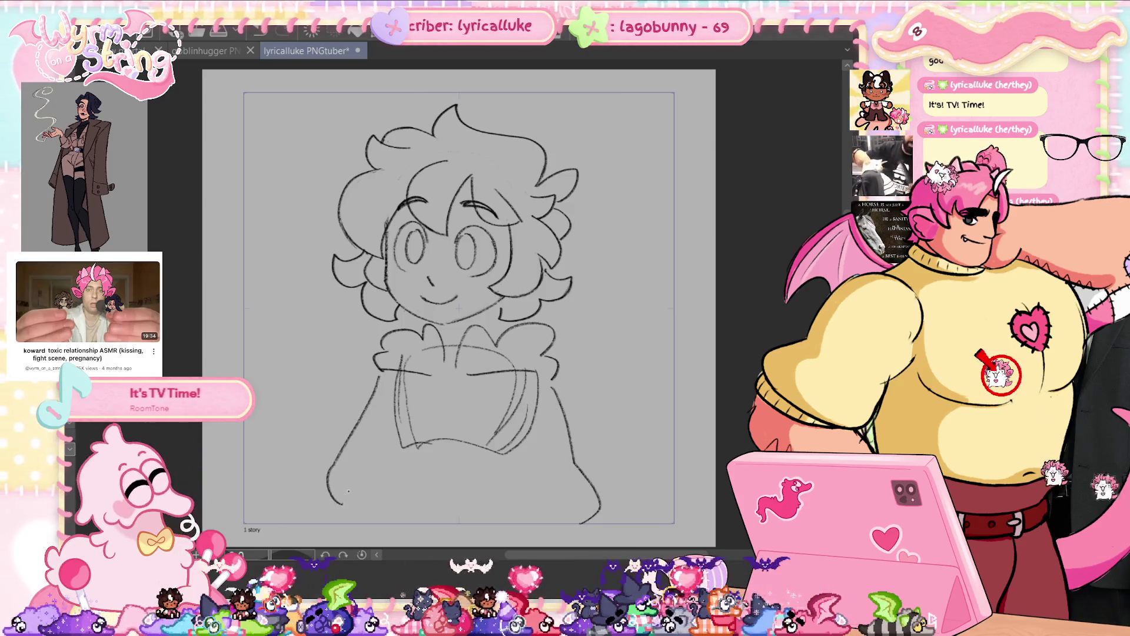
pyautogui.moveTo(369, 399)
pyautogui.mouseDown()
pyautogui.moveTo(336, 465)
pyautogui.moveTo(333, 518)
pyautogui.mouseUp()
pyautogui.hotkey('ctrl', 'z')
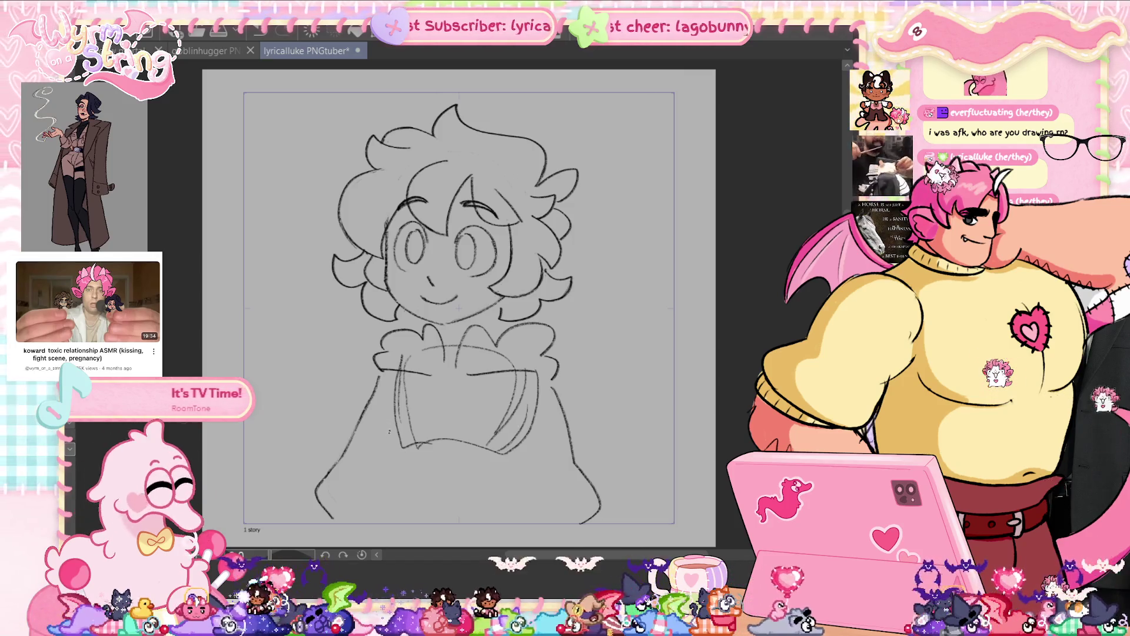
pyautogui.moveTo(381, 471); pyautogui.dragTo(418, 513)
pyautogui.moveTo(537, 446); pyautogui.dragTo(548, 509)
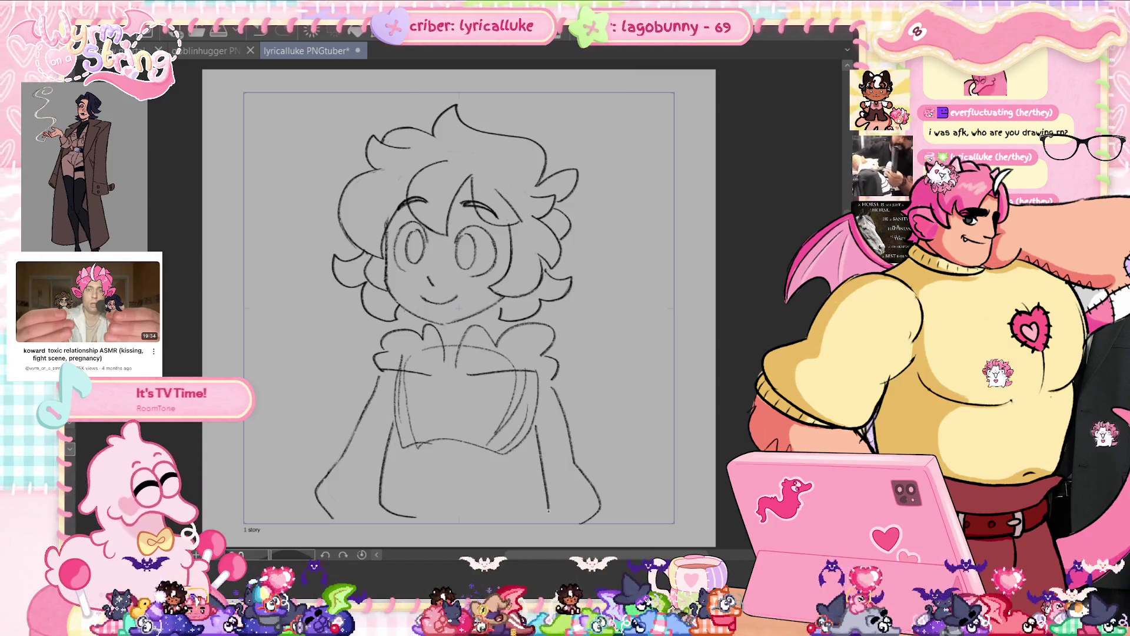
pyautogui.hotkey('ctrl', 'z')
pyautogui.moveTo(510, 446); pyautogui.dragTo(521, 522)
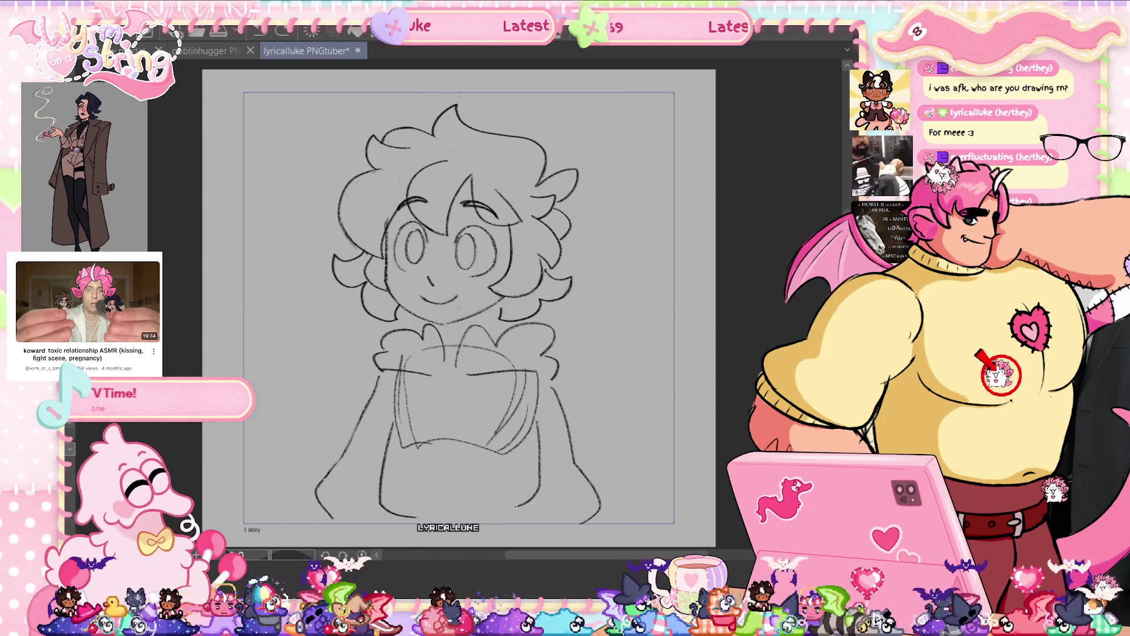
pyautogui.moveTo(532, 441); pyautogui.dragTo(540, 509)
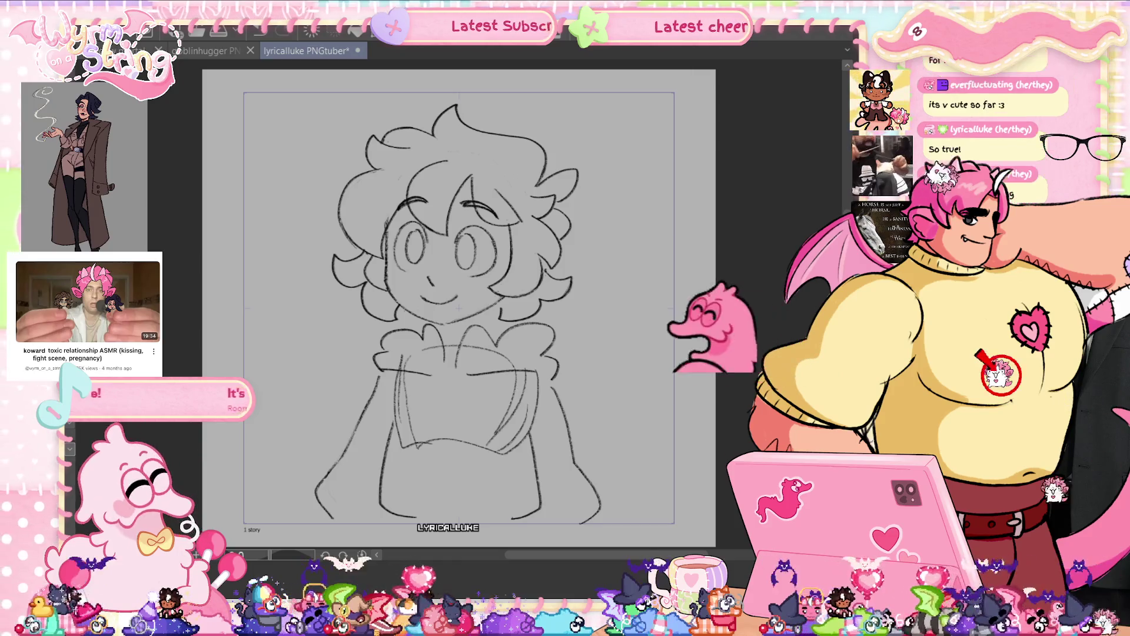